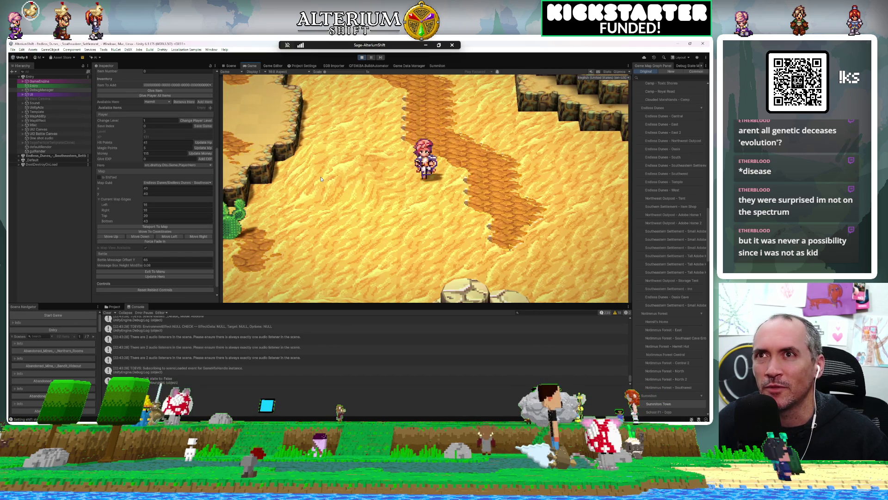
Search 'southe' in the map graph list and open the Endless Dunes – Southeastern Settlement graph.
double_click(634, 99)
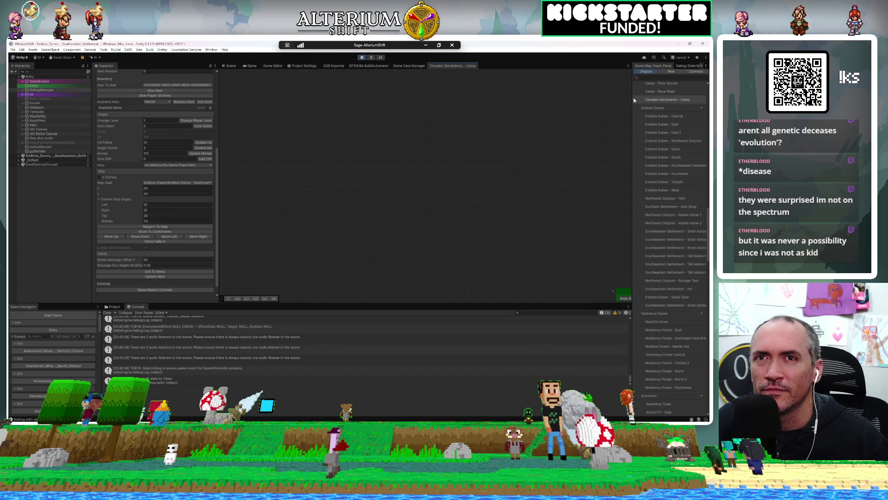
click(252, 67)
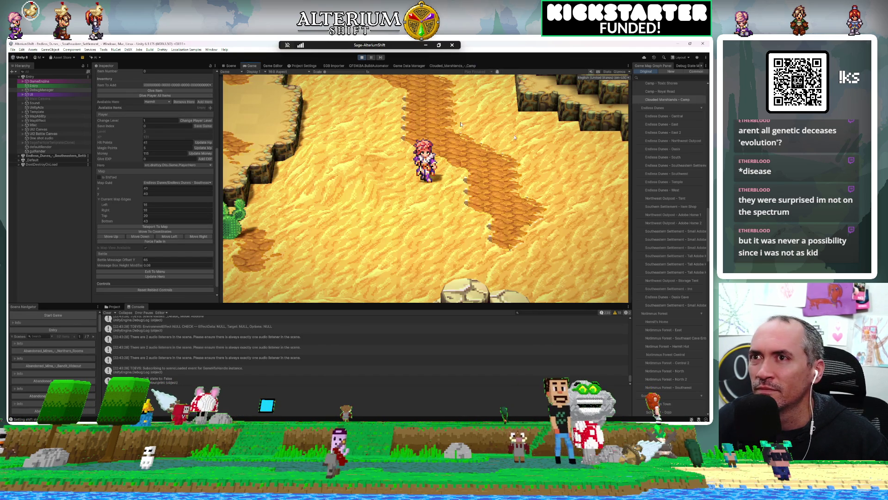
text(southe)
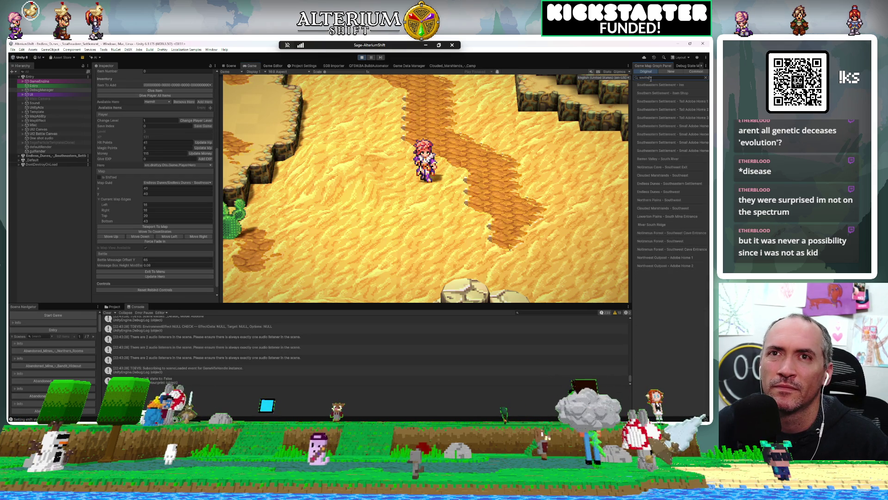
drag(631, 96, 509, 100)
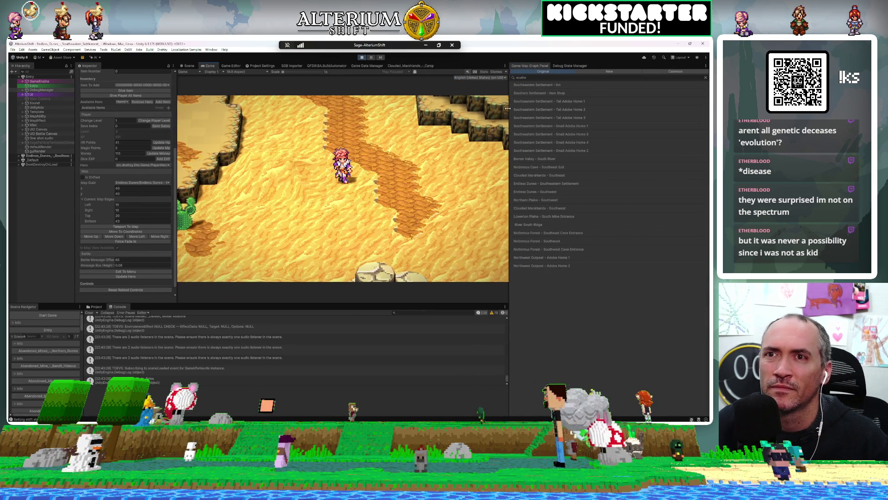
double_click(536, 183)
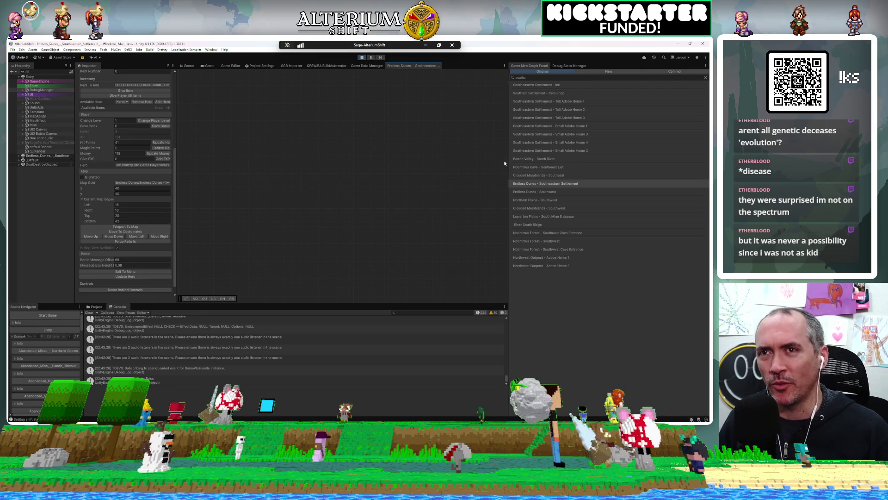
Zoom into the Endless Dunes graph and pan along the story nodes to the Parallel Trigger and Walk nodes.
drag(527, 166, 587, 163)
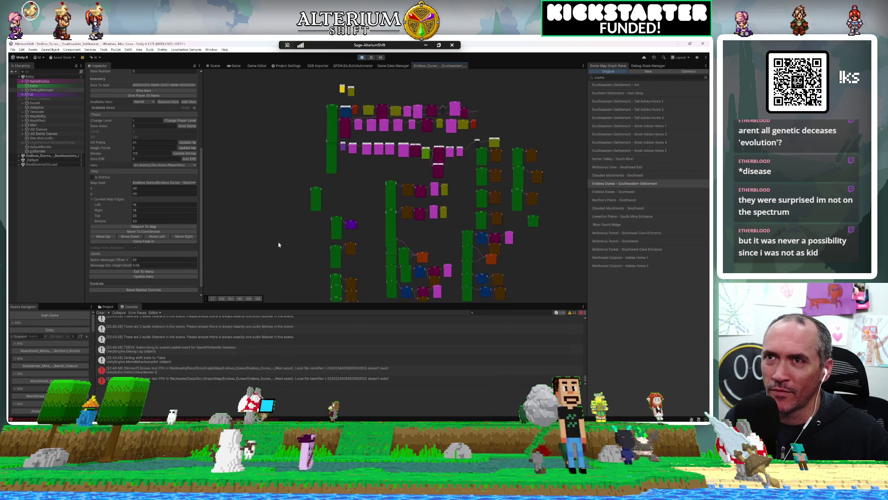
scroll(319, 145, up, 5)
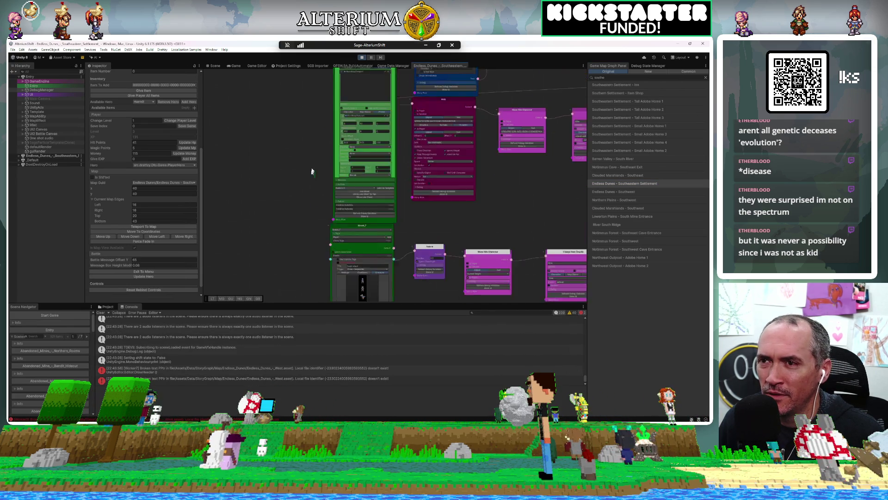
scroll(335, 166, up, 3)
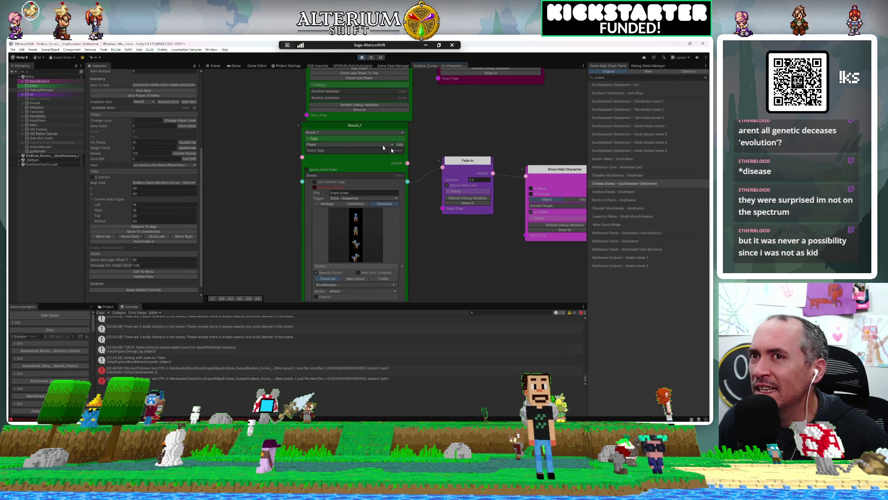
mouse_move(551, 277)
mouse_down()
mouse_move(403, 265)
mouse_move(326, 248)
mouse_up()
drag(512, 251, 481, 242)
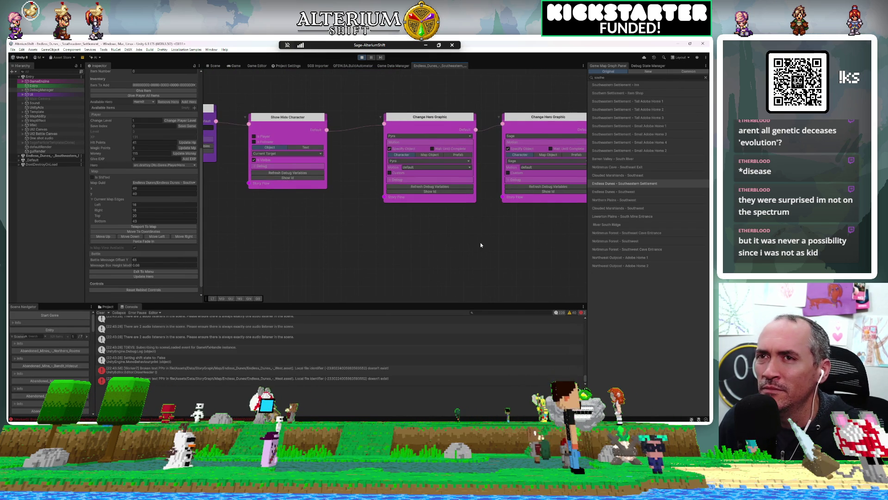
drag(406, 226, 261, 238)
drag(432, 264, 403, 265)
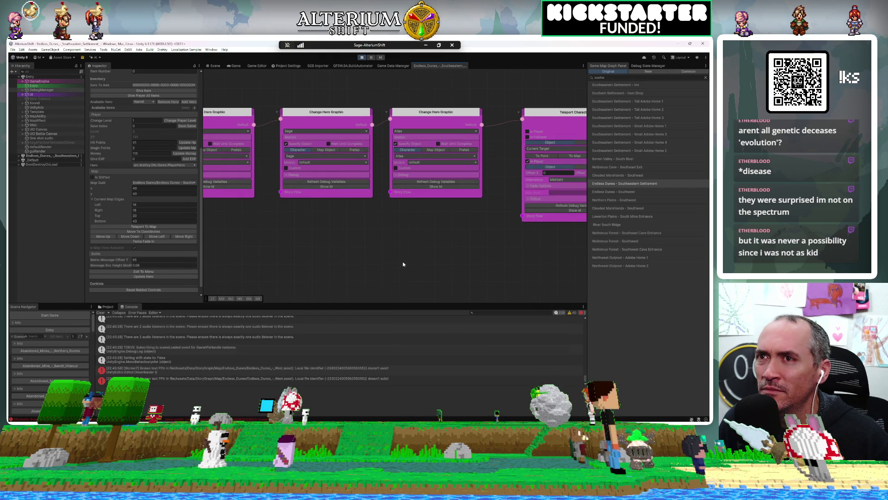
mouse_move(523, 276)
mouse_down()
mouse_move(489, 264)
mouse_move(370, 274)
mouse_up()
mouse_move(475, 270)
mouse_down()
mouse_move(390, 258)
mouse_move(223, 192)
mouse_move(224, 178)
mouse_move(243, 236)
mouse_up()
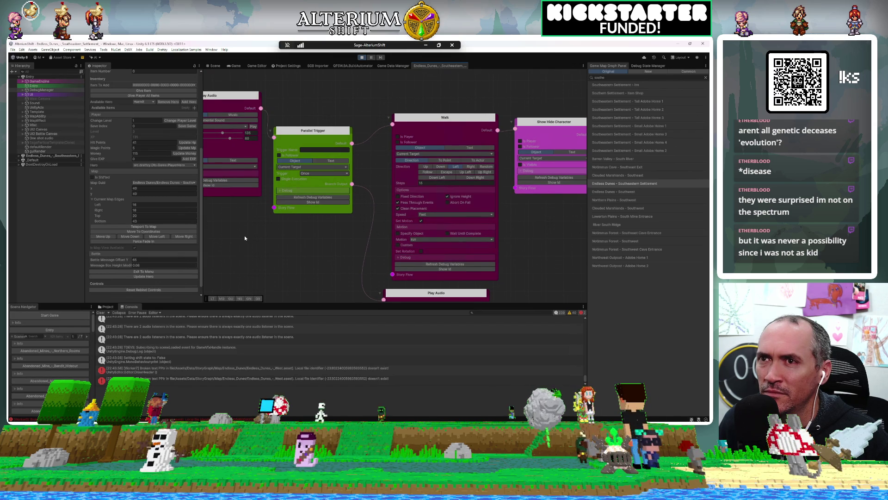
Move the Set States node up and to the right, past the HeadStone01 and Dialog nodes.
drag(502, 216, 303, 214)
mouse_move(461, 176)
mouse_down()
mouse_move(415, 250)
mouse_move(402, 254)
mouse_move(393, 210)
mouse_up()
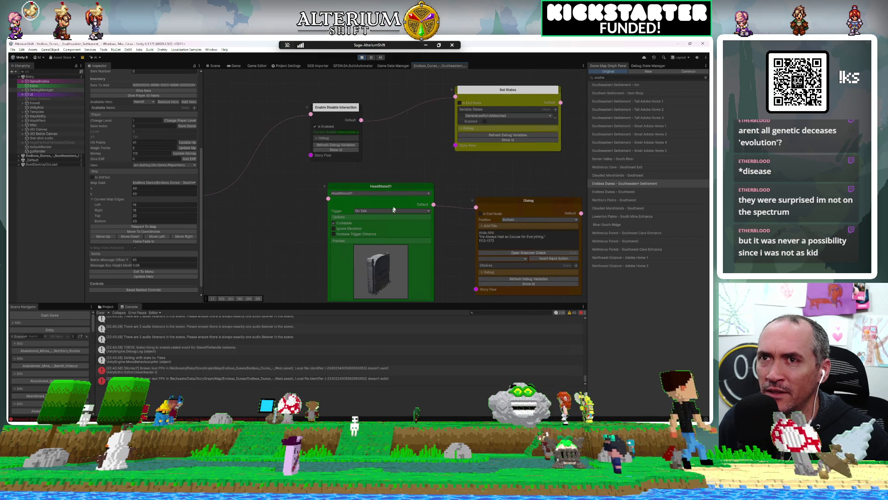
mouse_move(525, 175)
mouse_down()
mouse_move(409, 189)
mouse_move(419, 191)
mouse_up()
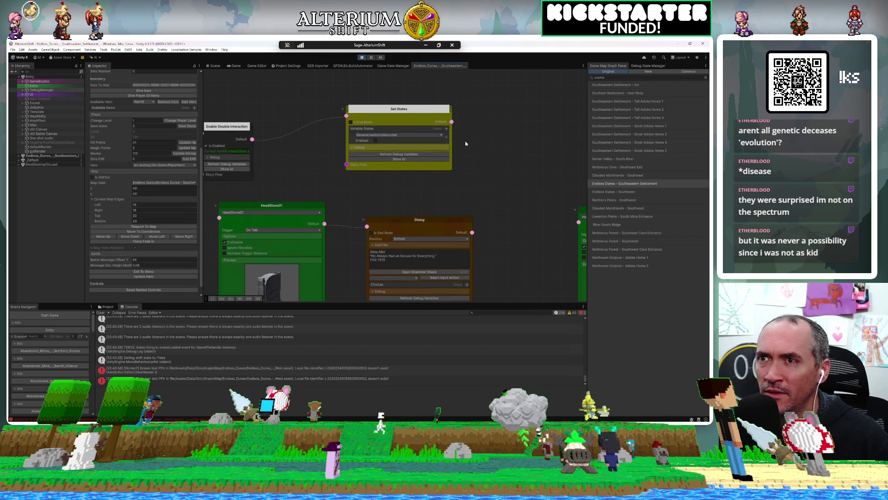
mouse_move(426, 111)
mouse_down()
mouse_move(546, 99)
mouse_move(535, 98)
mouse_up()
Add a Set Party Train node by searching 'part' and wire Enable Disable Interaction into it.
key(space)
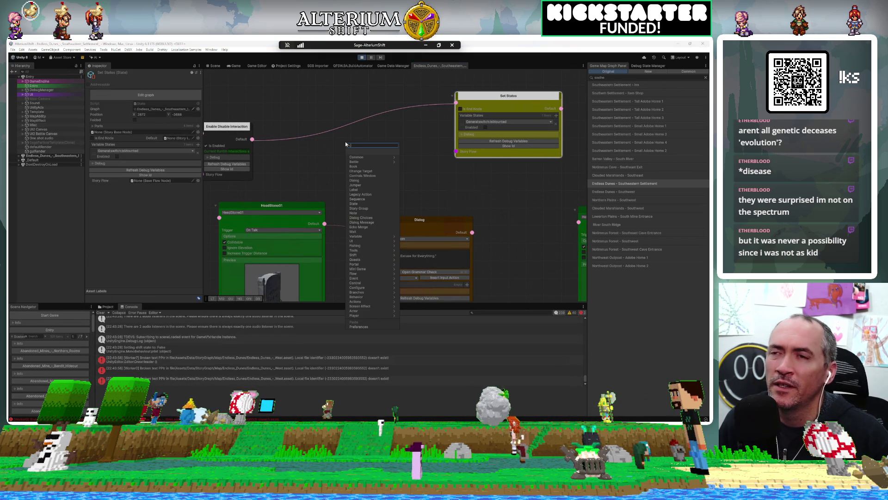
text(part)
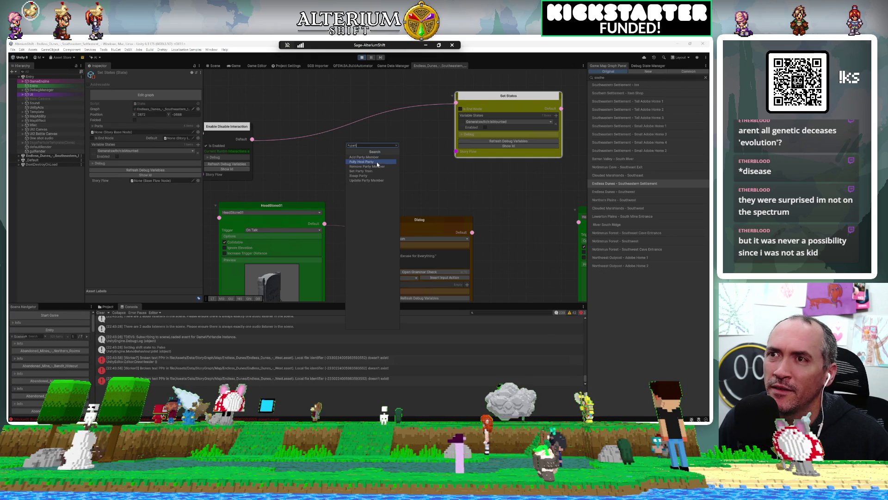
click(377, 172)
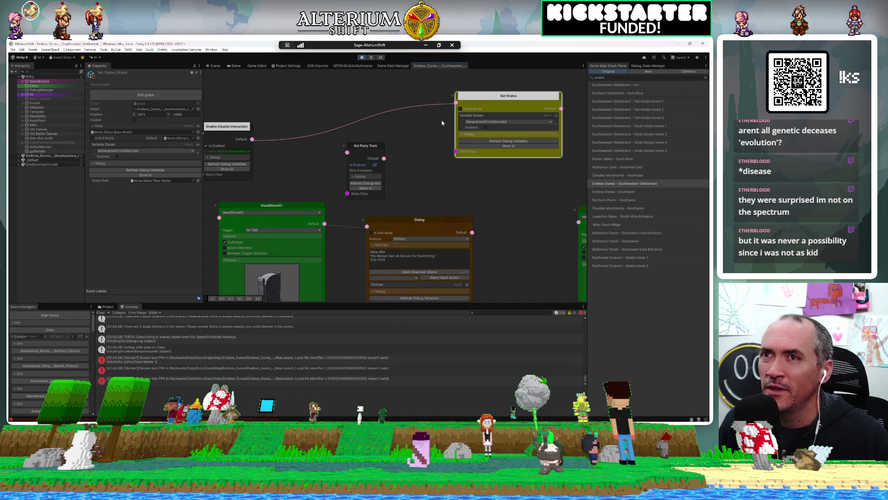
mouse_move(458, 102)
mouse_down()
mouse_move(377, 144)
mouse_move(363, 120)
mouse_up()
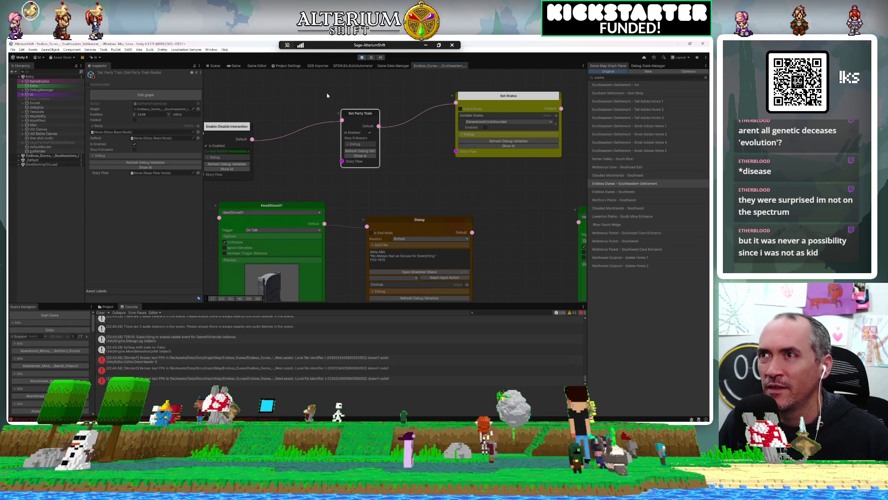
click(234, 65)
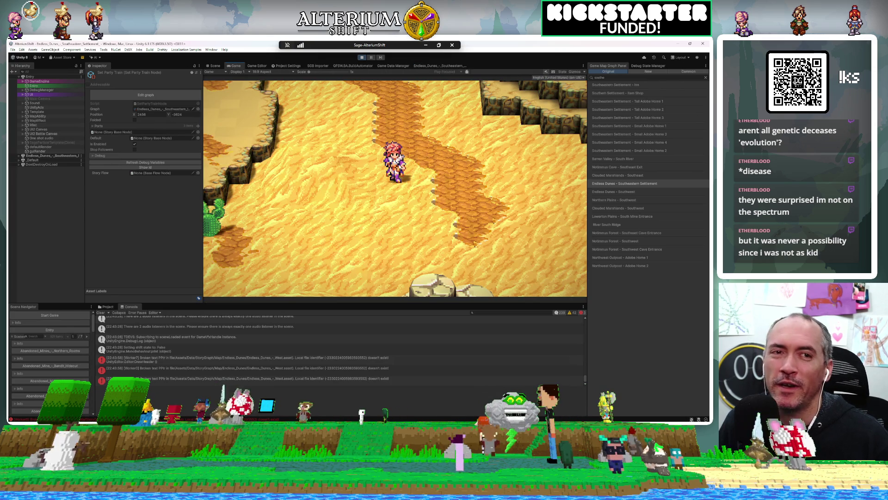
Walk the hero north across the desert map with the Up arrow key.
key(Up)
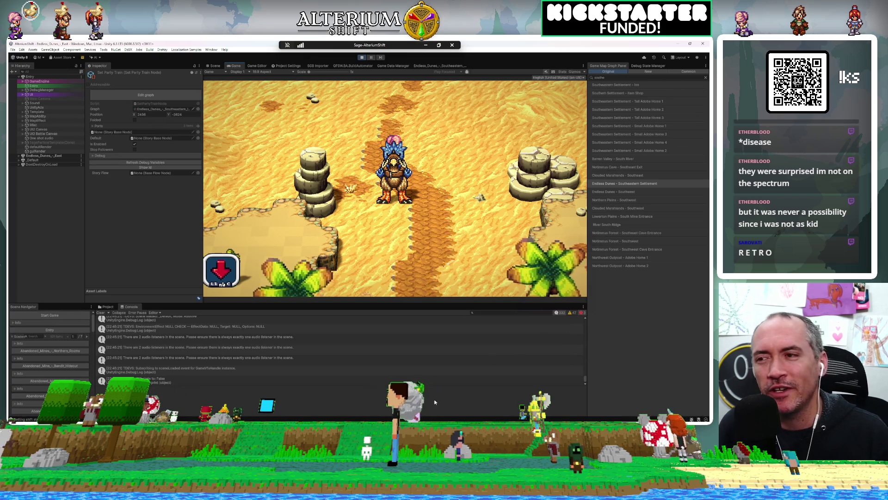
Stop the play test and confirm disconnecting the Remote Desktop session.
click(361, 58)
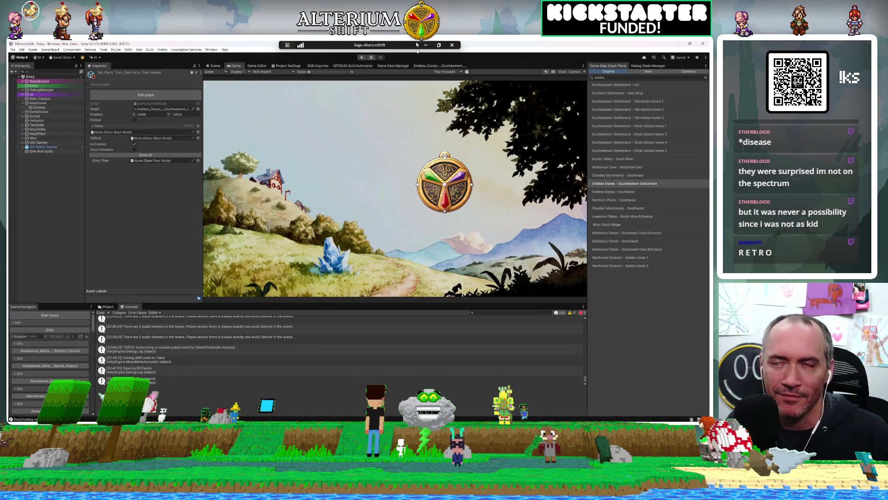
click(453, 46)
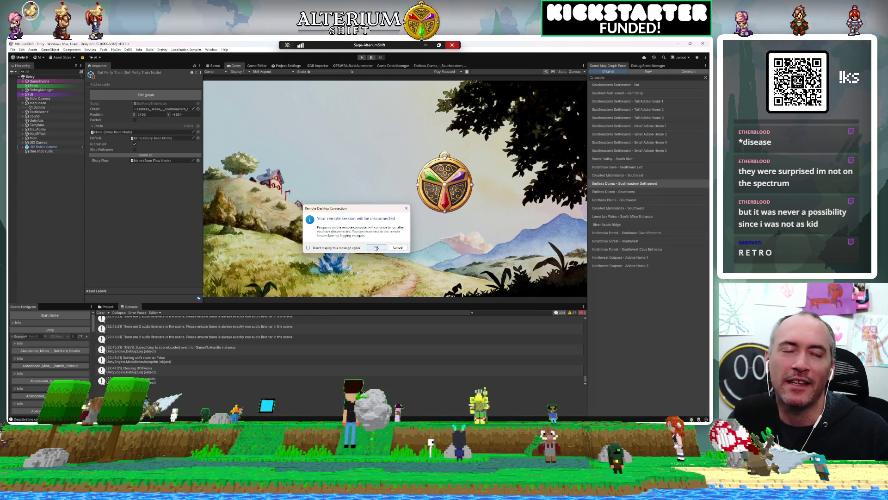
click(377, 247)
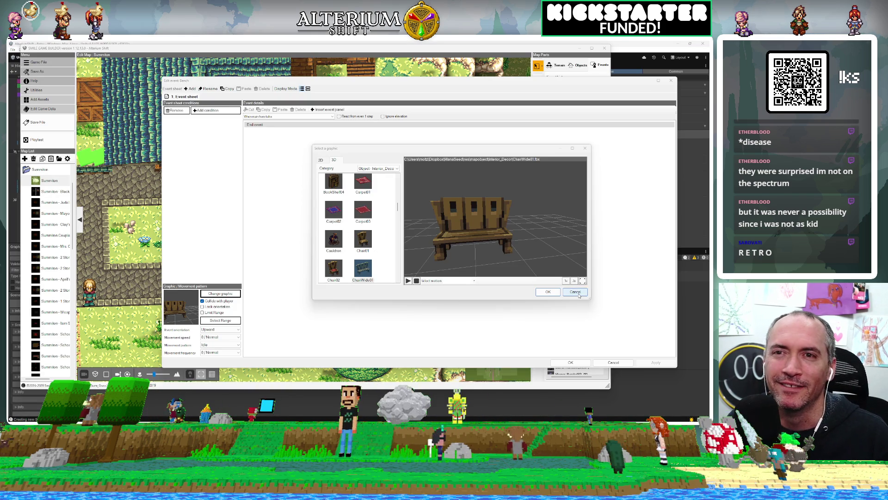
Cancel the graphic selection and the Bench event edit, then minimize SMILE GAME BUILDER.
click(575, 291)
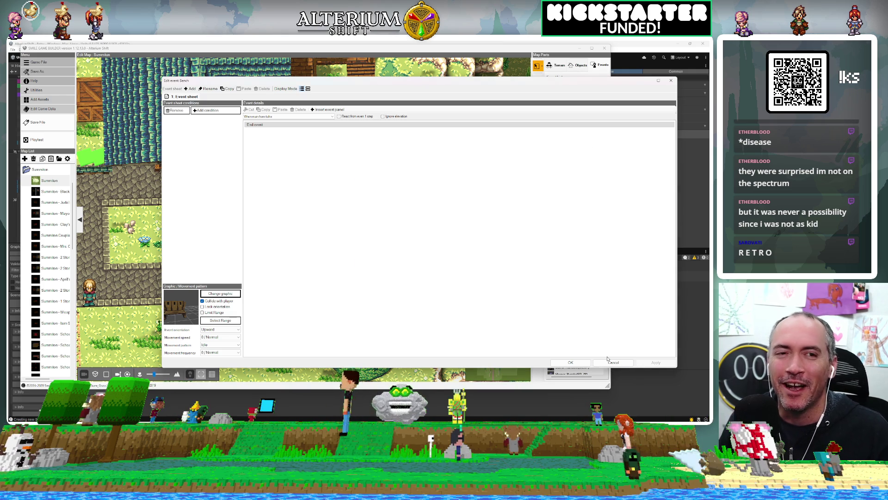
click(611, 364)
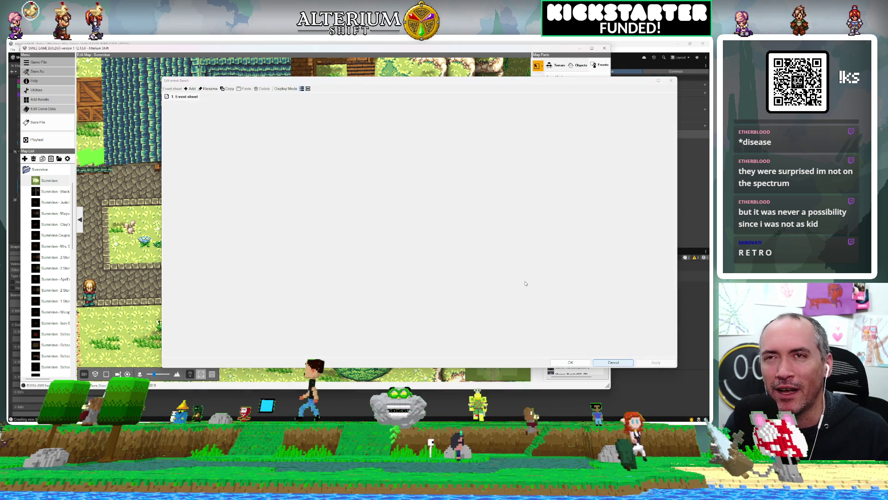
click(580, 48)
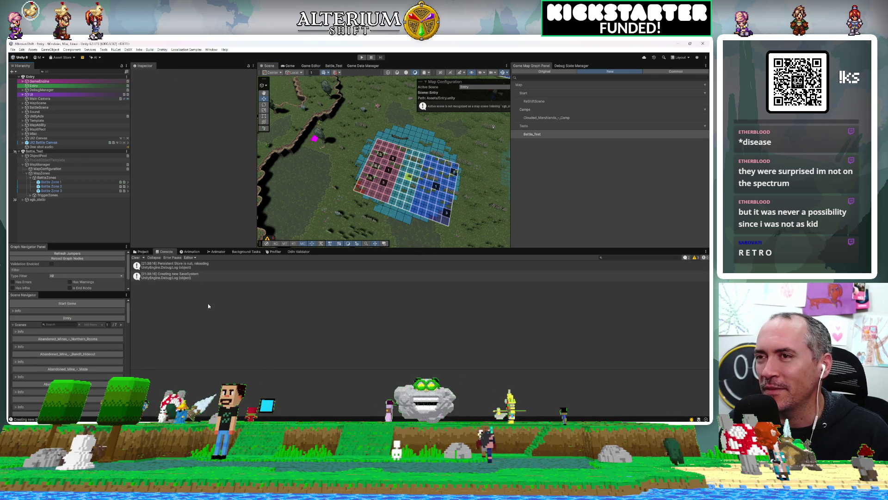
Load the Start Game scene from the Scene Navigator and enter Play mode with Ctrl+P.
click(83, 302)
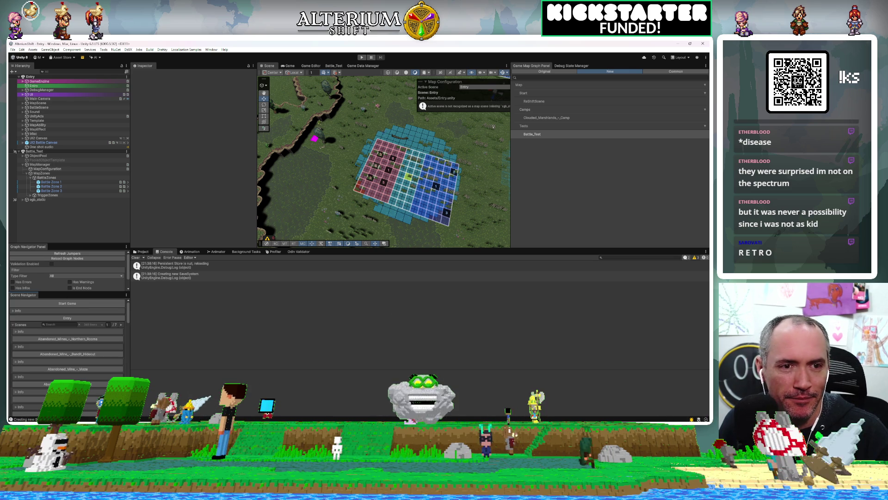
key(ctrl+p)
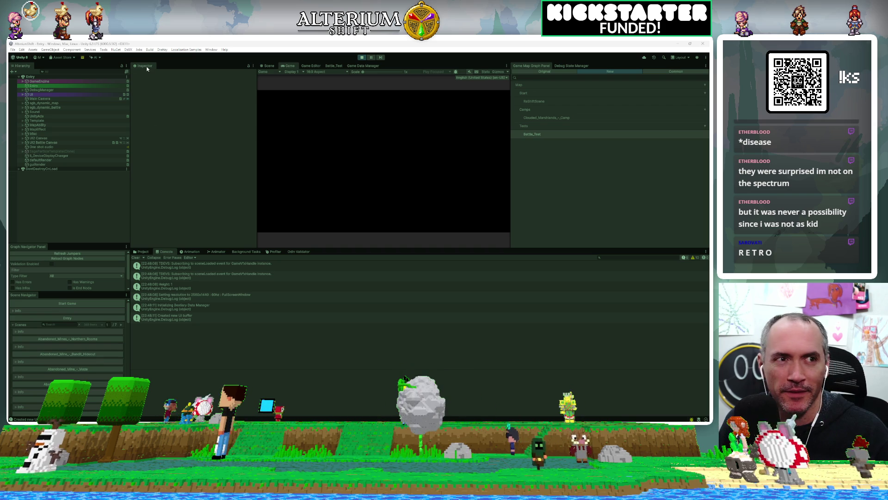
Float and re-dock the properties panel beside the map graph list, and enlarge the Game view.
drag(147, 68, 146, 69)
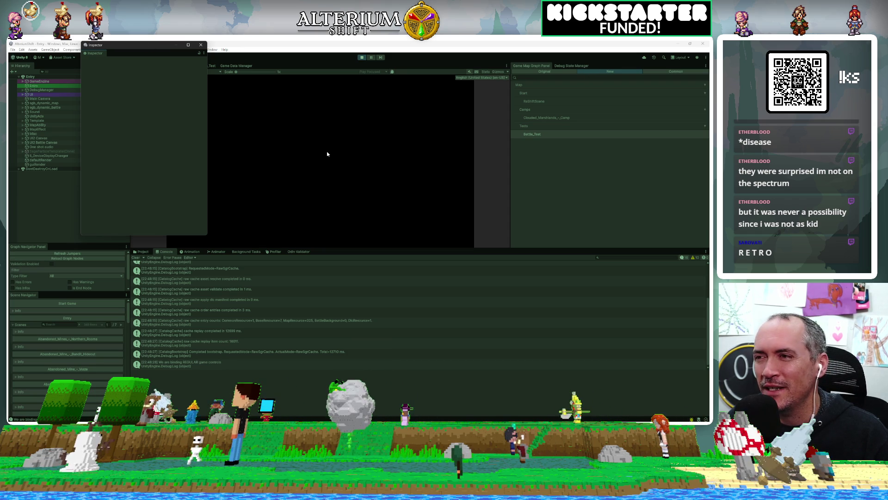
key(alt+Tab)
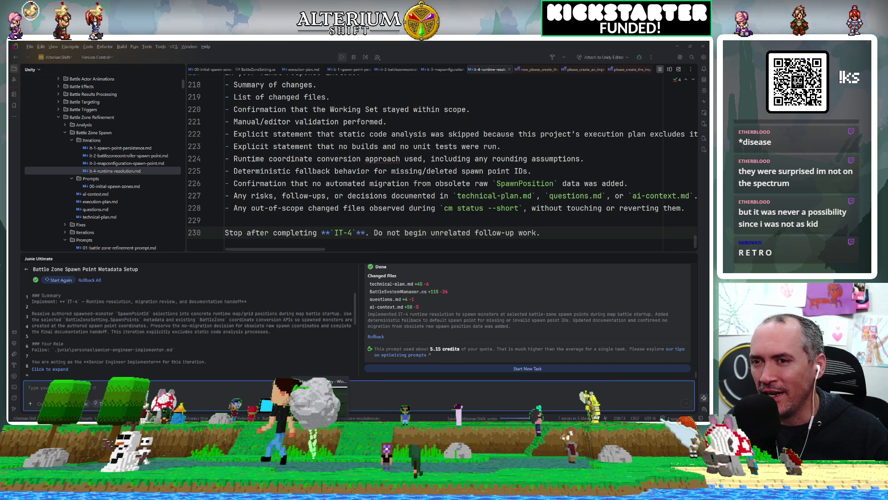
key(alt+Tab)
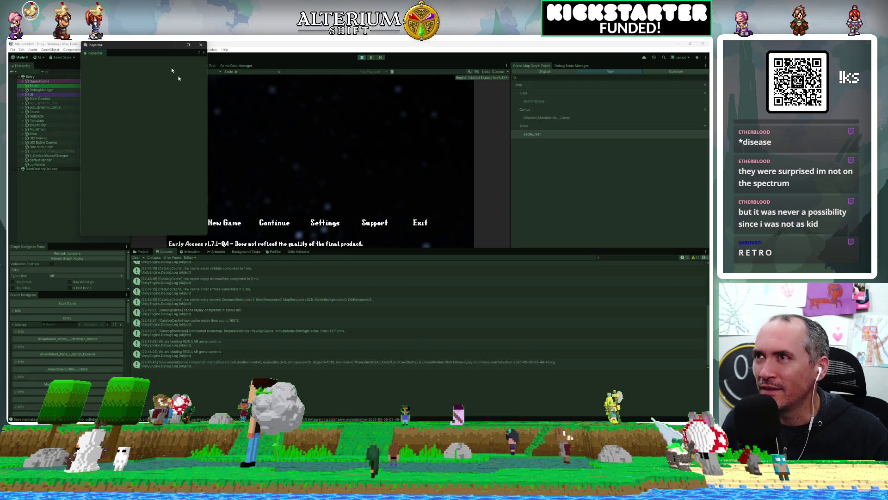
drag(505, 82, 561, 65)
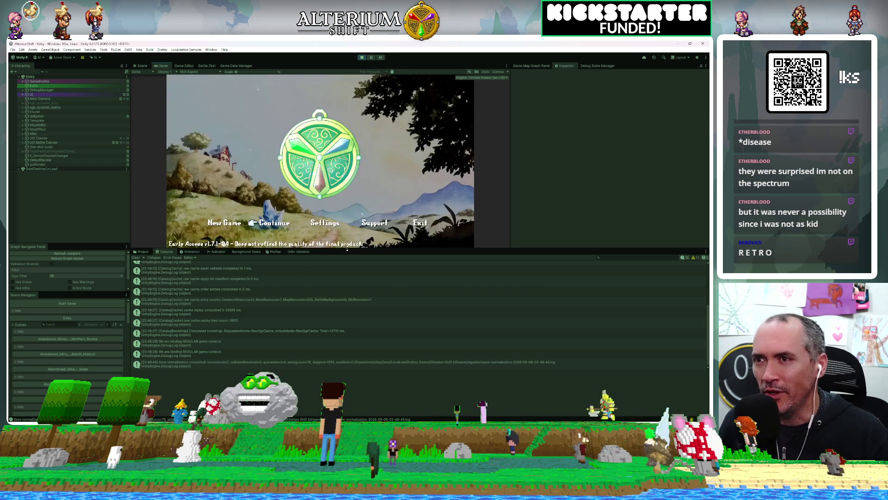
drag(344, 251, 445, 372)
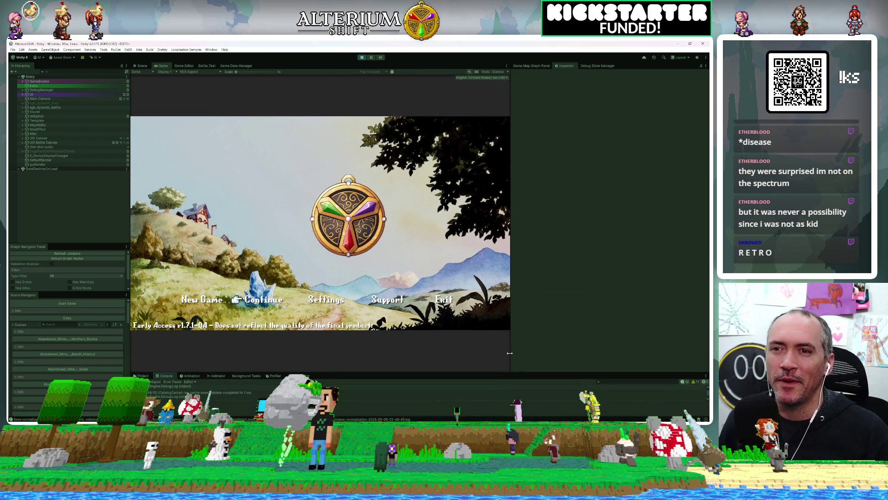
drag(510, 222, 612, 222)
Load the Battle Test save from the title screen's save list.
key(space)
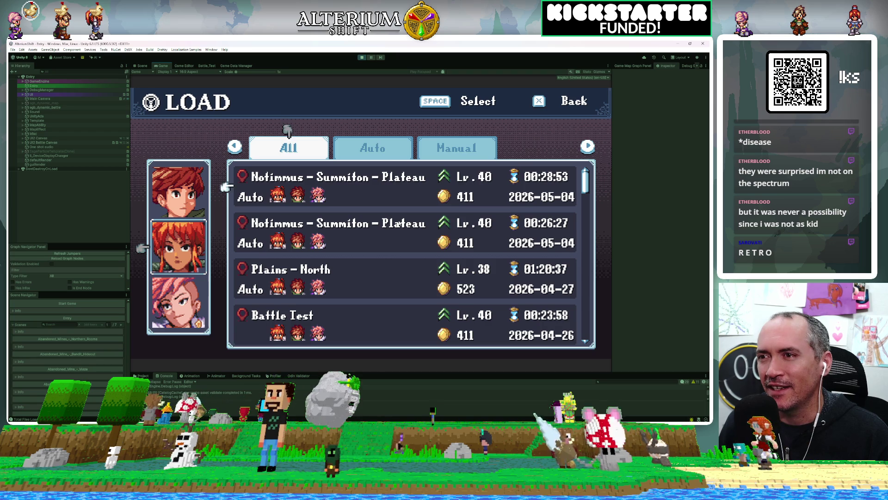
key(Down)
key(space)
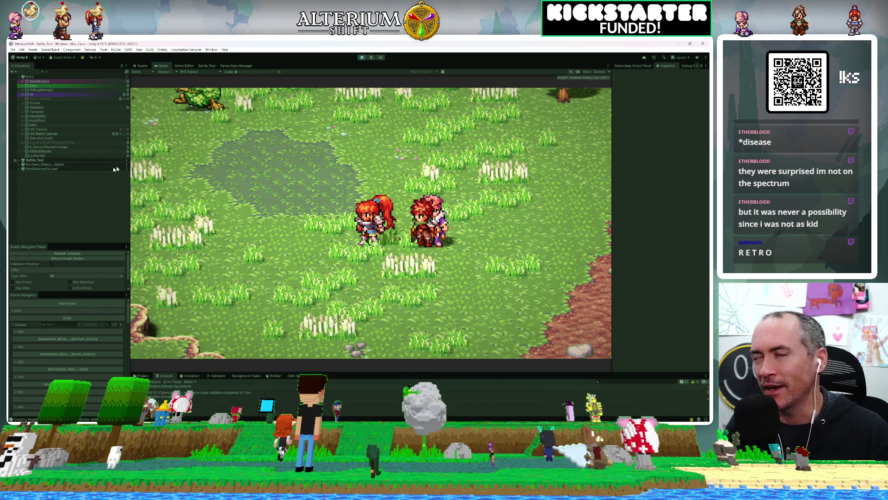
Expand Battle_Test > MapManager > MapZones > BattleZones and select Battle Zone 1.
click(18, 160)
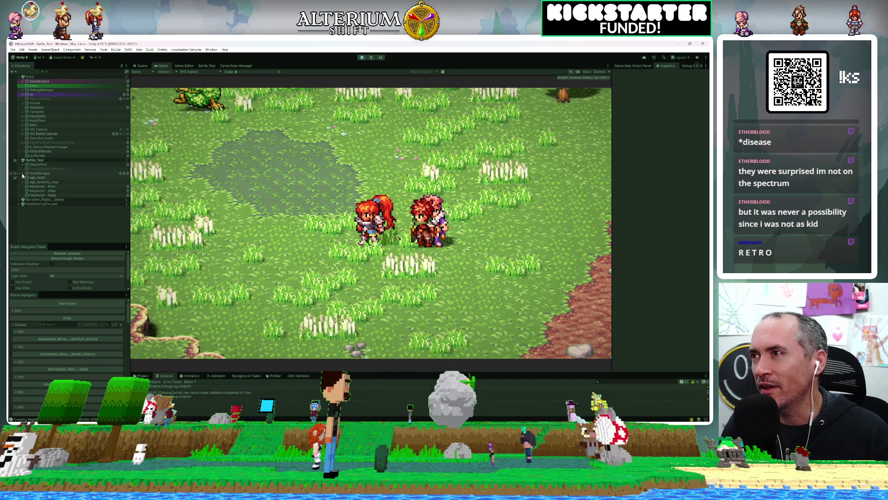
click(22, 174)
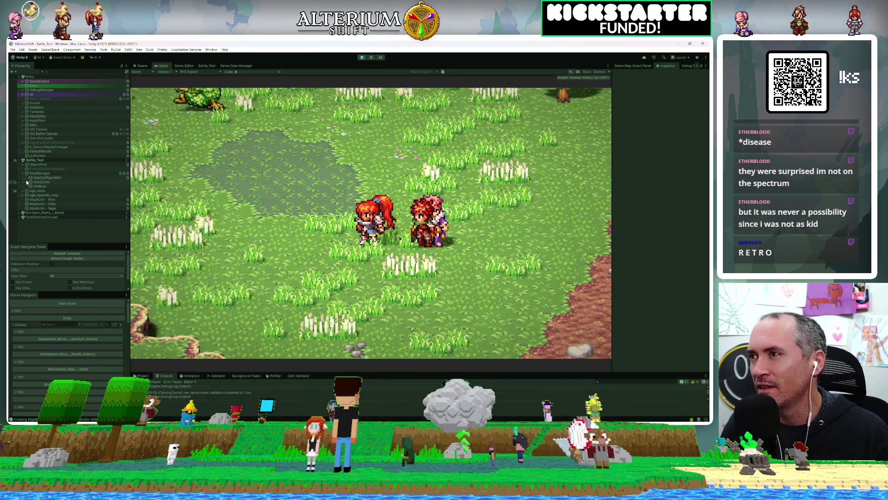
click(27, 182)
click(30, 186)
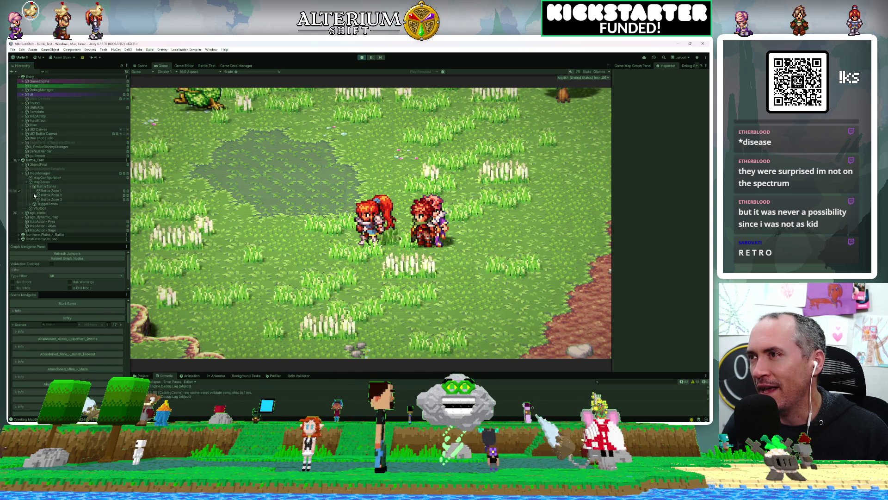
click(50, 191)
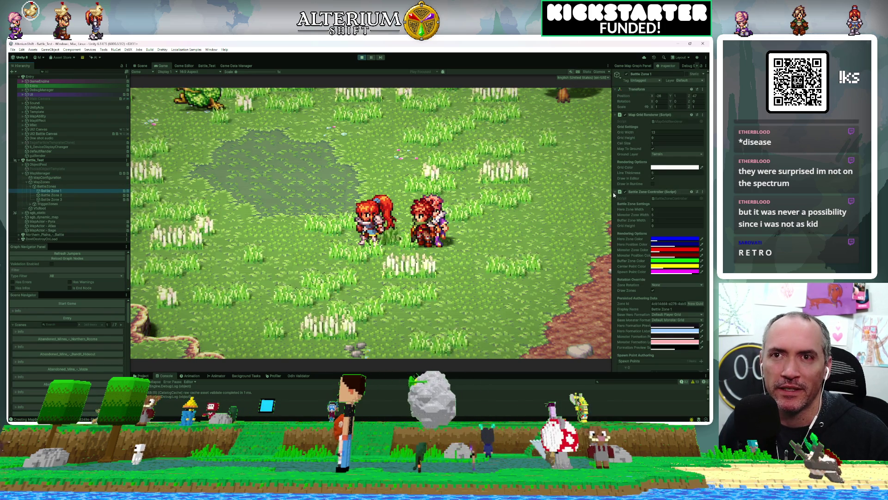
Set Battle Zone 1's Zone Rotation to Back and apply it with Update Rotation.
mouse_move(614, 198)
mouse_down()
mouse_move(422, 185)
mouse_move(440, 185)
mouse_up()
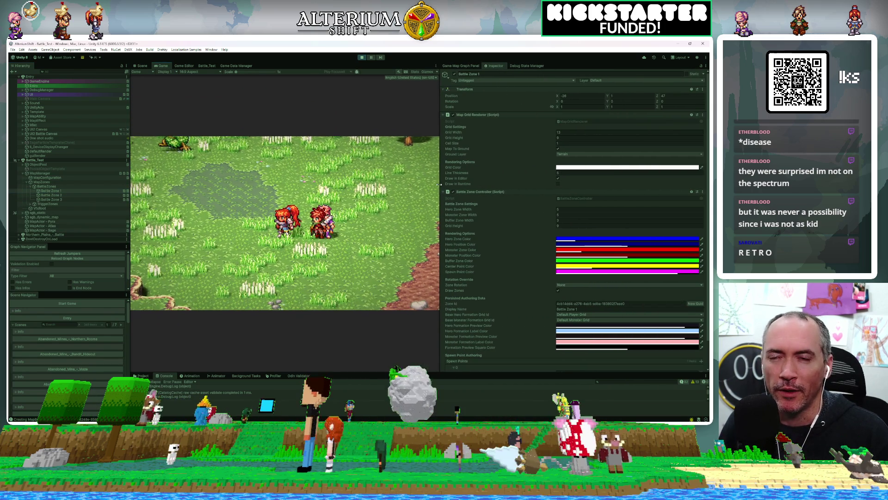
click(577, 285)
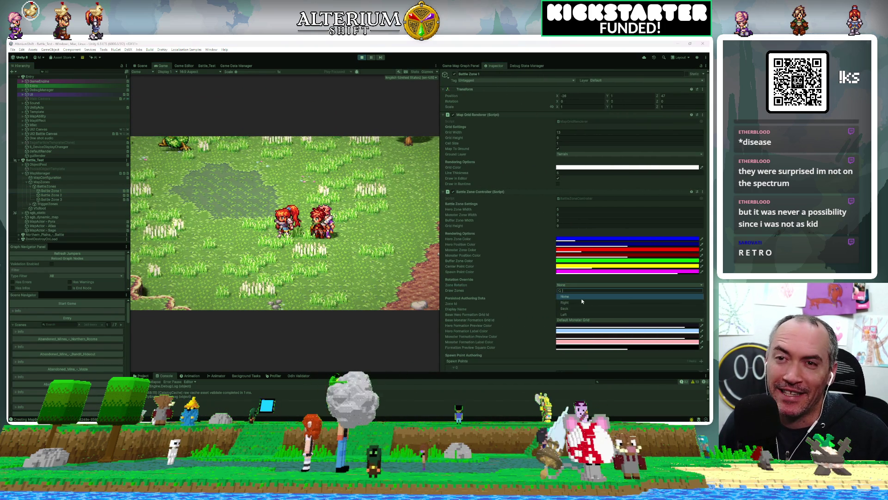
click(582, 309)
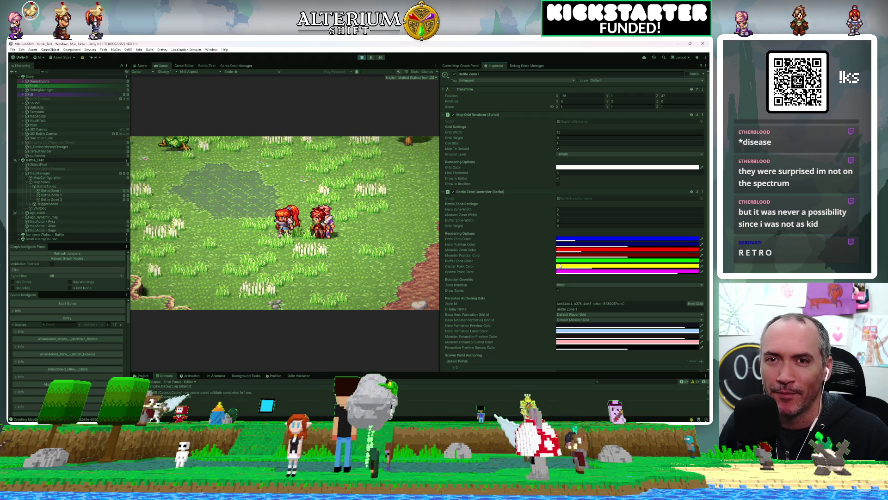
scroll(587, 311, down, 2)
click(572, 355)
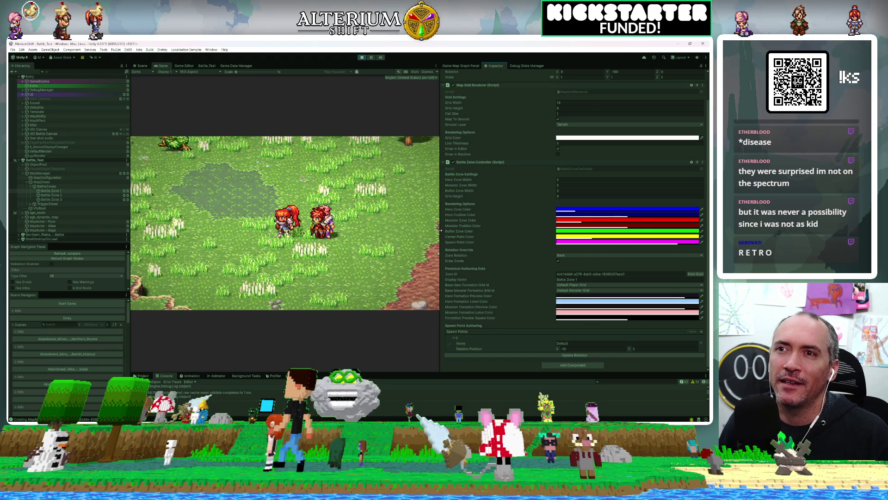
drag(442, 232, 521, 231)
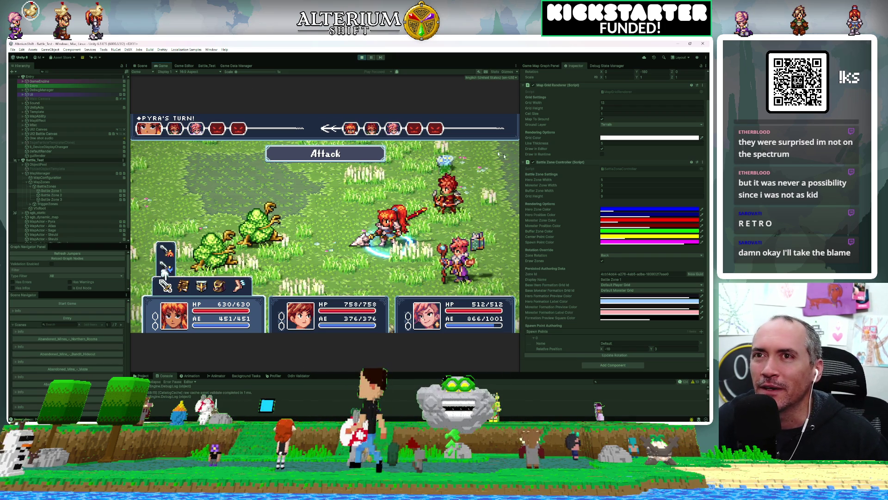
Enlarge the Game view slightly and exit Play mode back to the Entry scene.
drag(520, 179, 563, 179)
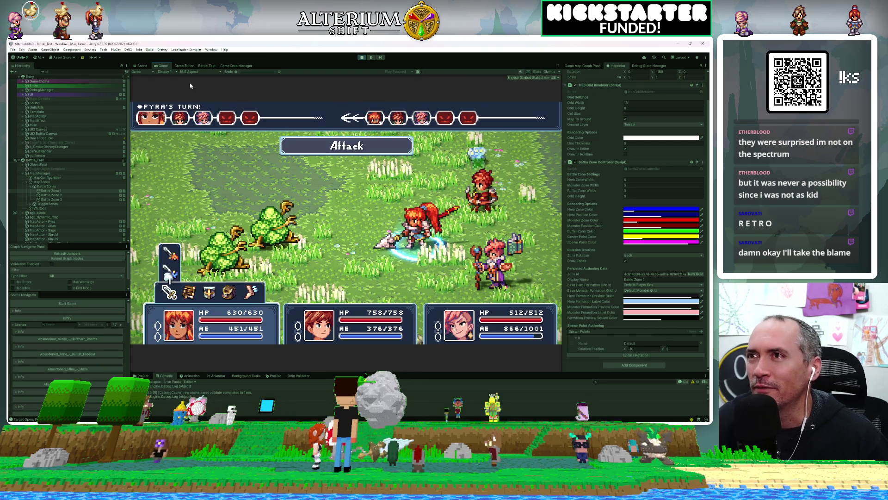
click(362, 57)
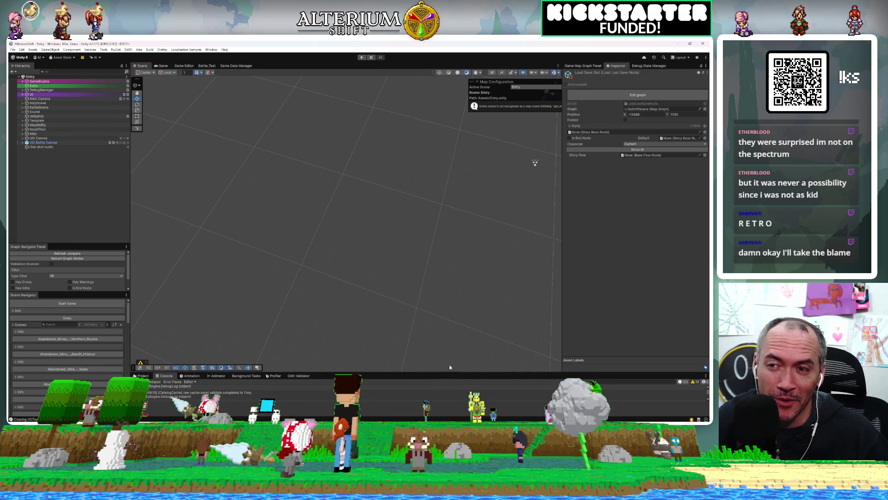
Enlarge the bottom panel and switch it to the Project file browser.
mouse_move(450, 372)
mouse_down()
mouse_move(240, 257)
mouse_move(205, 250)
mouse_up()
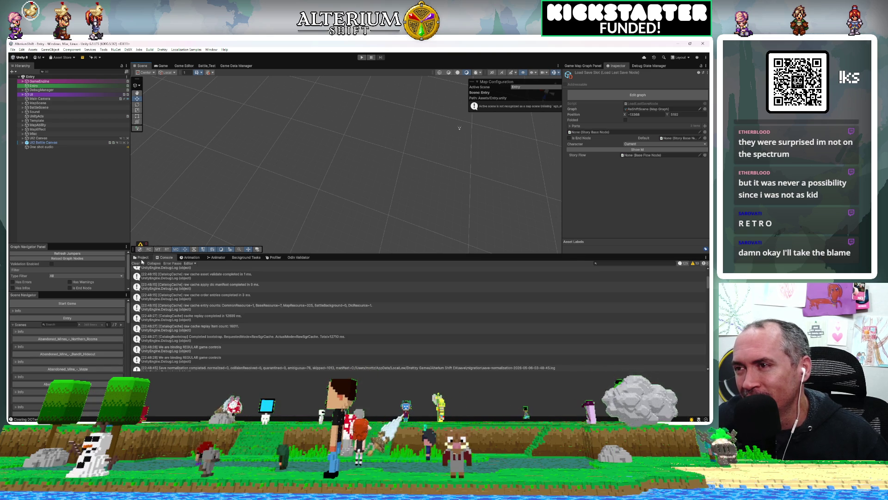
click(141, 258)
scroll(207, 341, up, 5)
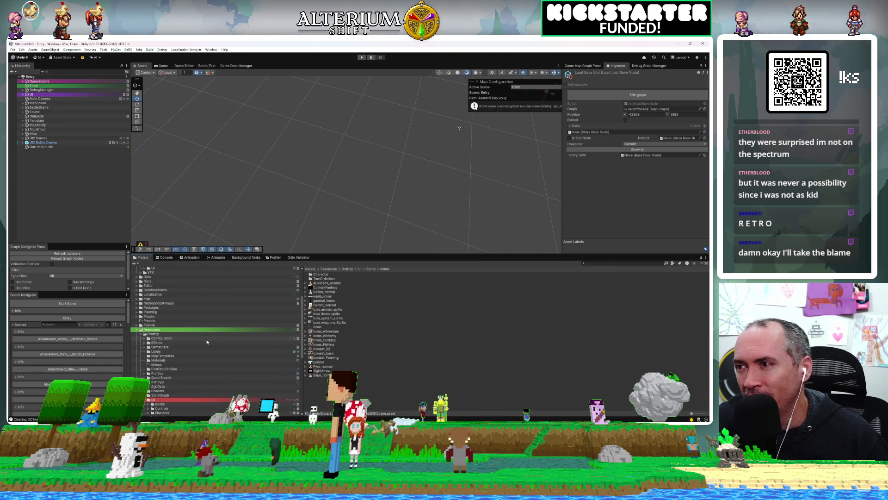
scroll(185, 339, up, 5)
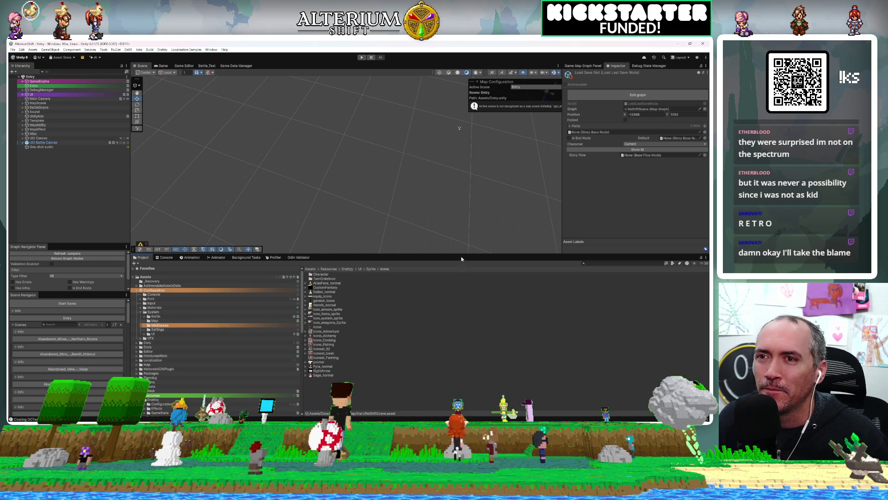
drag(461, 255, 461, 211)
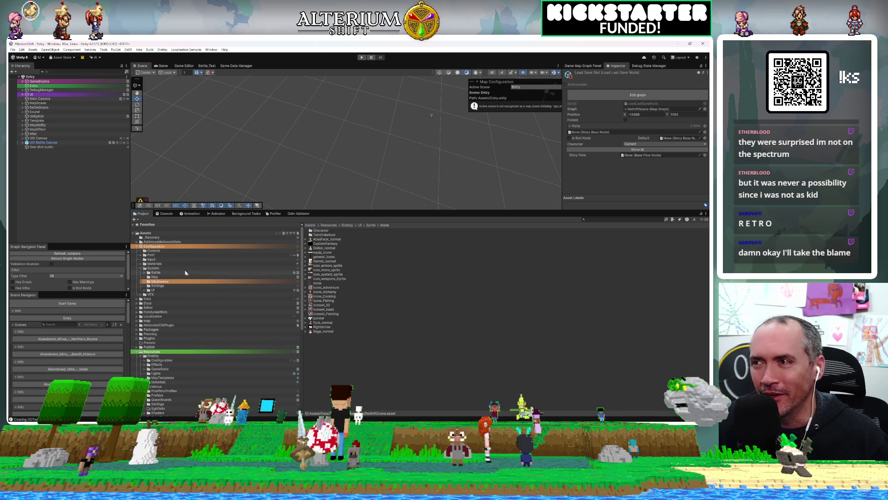
Browse Assets > Configuration > System > Battle and select the BattleSystem graph.
click(189, 248)
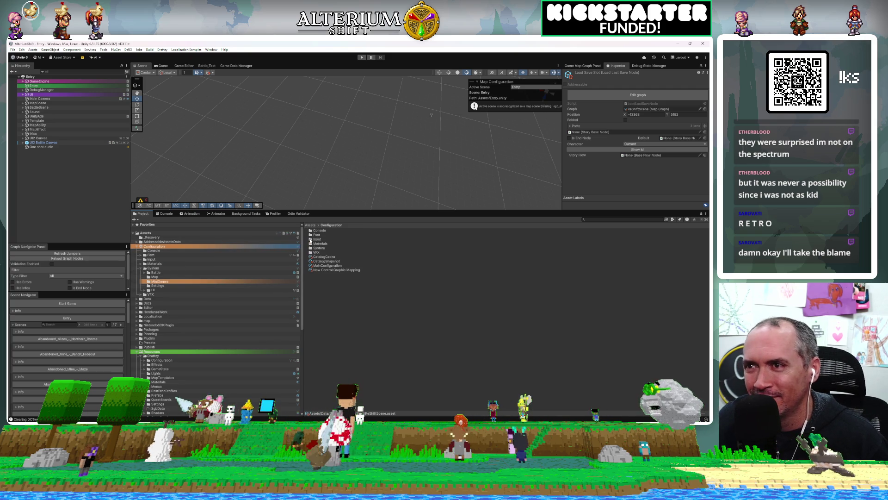
click(153, 269)
click(154, 272)
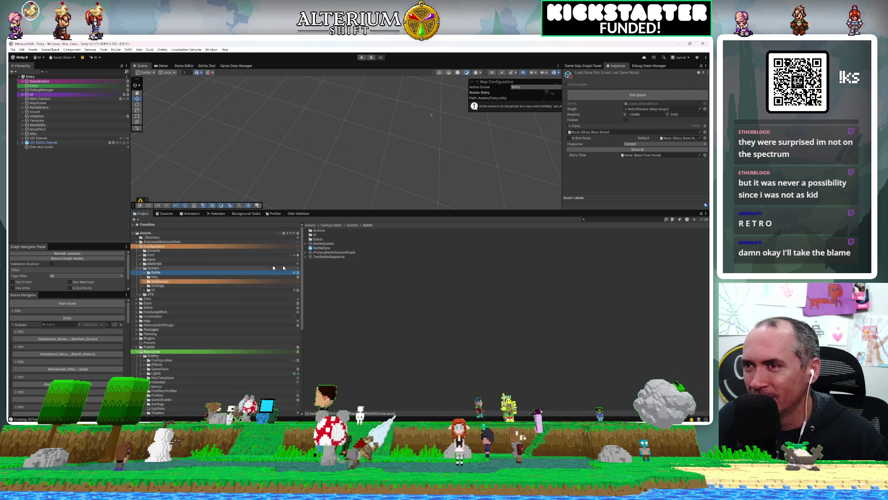
click(321, 244)
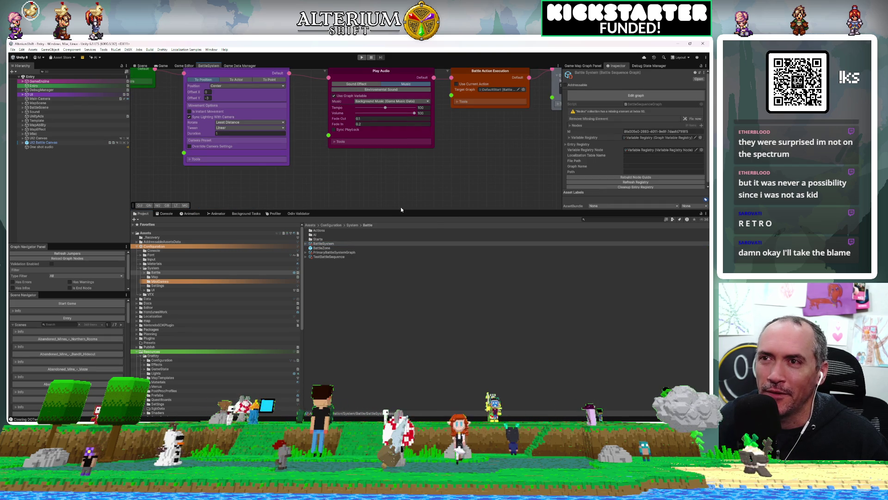
Enable Override Camera Settings on Move Battle Camera with field of view 6 and distance 81.7.
drag(401, 209, 296, 325)
scroll(256, 276, down, 3)
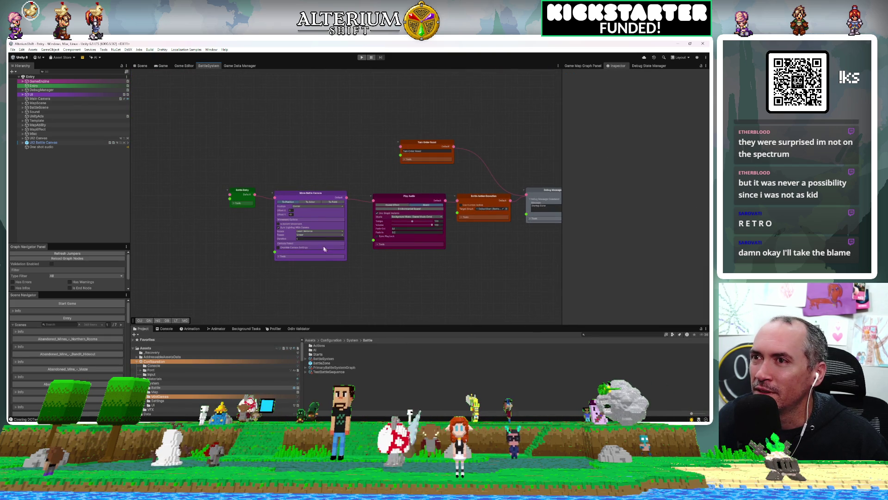
scroll(153, 208, up, 5)
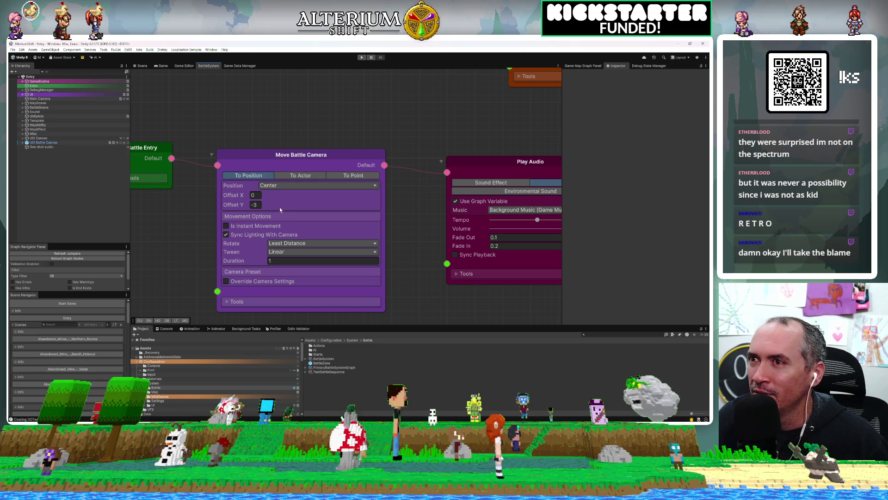
click(226, 282)
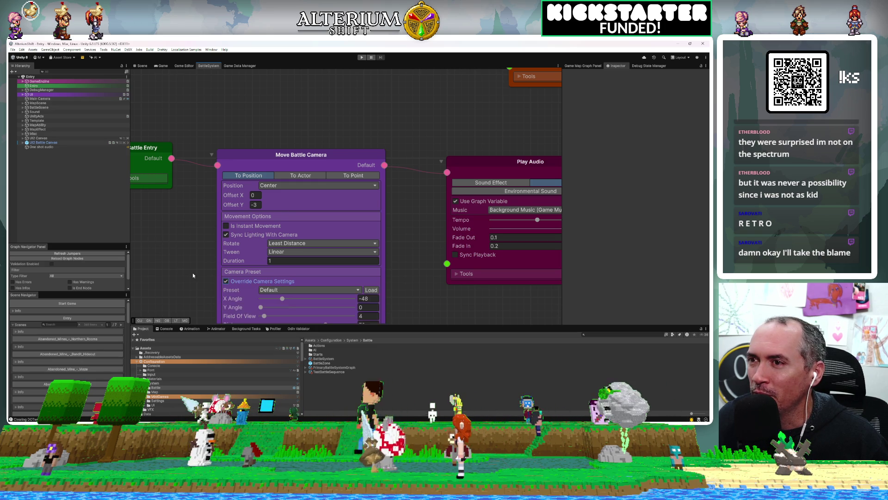
scroll(287, 296, down, 2)
mouse_move(300, 325)
mouse_down()
mouse_move(306, 239)
mouse_move(348, 269)
mouse_move(349, 278)
mouse_up()
scroll(349, 277, down, 1)
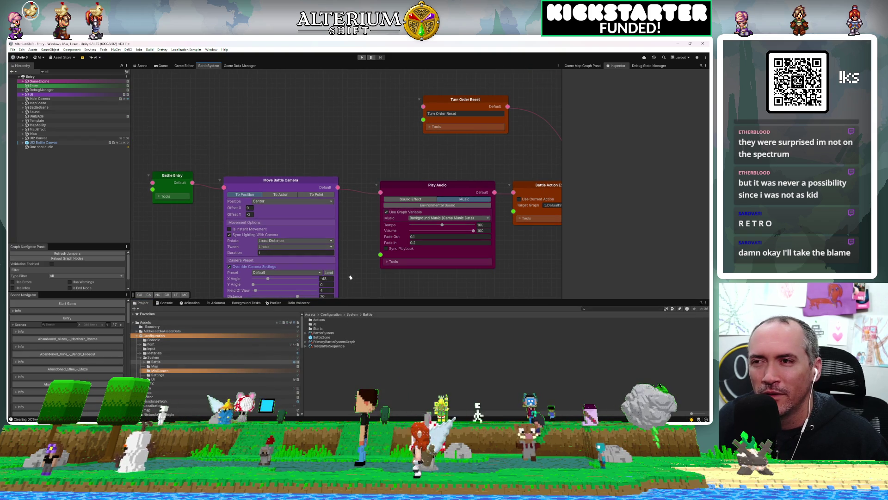
scroll(352, 273, up, 3)
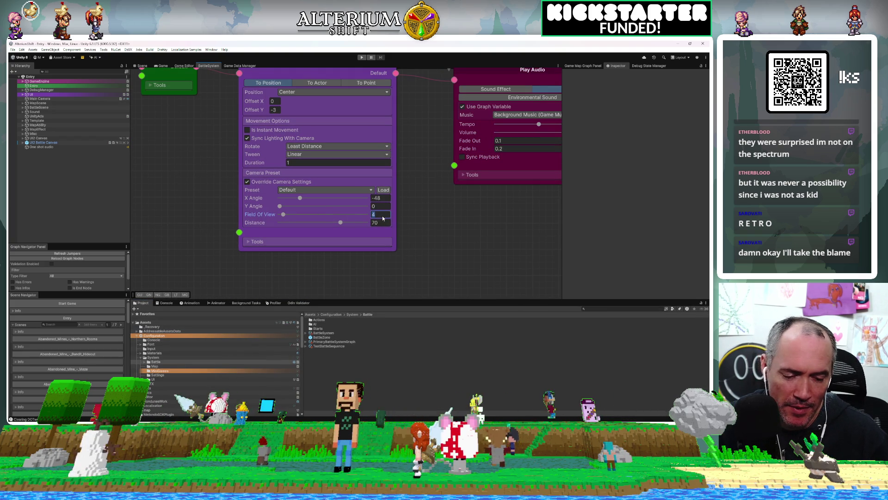
text(6)
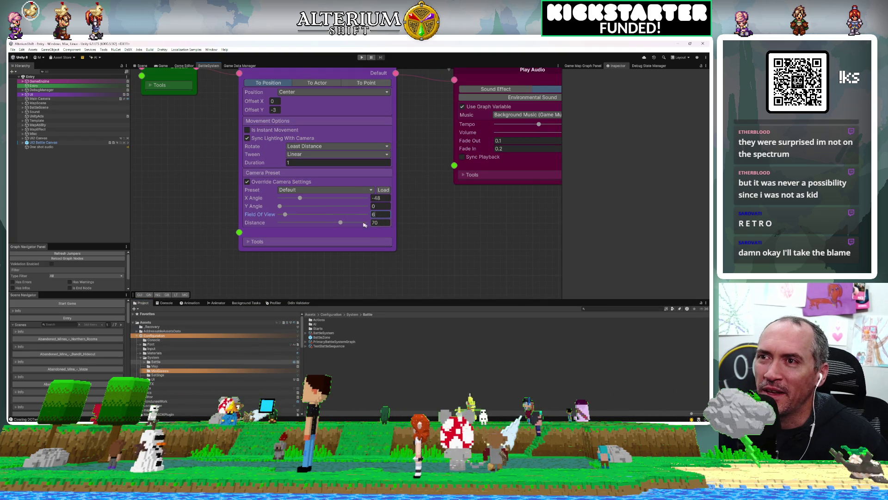
click(342, 221)
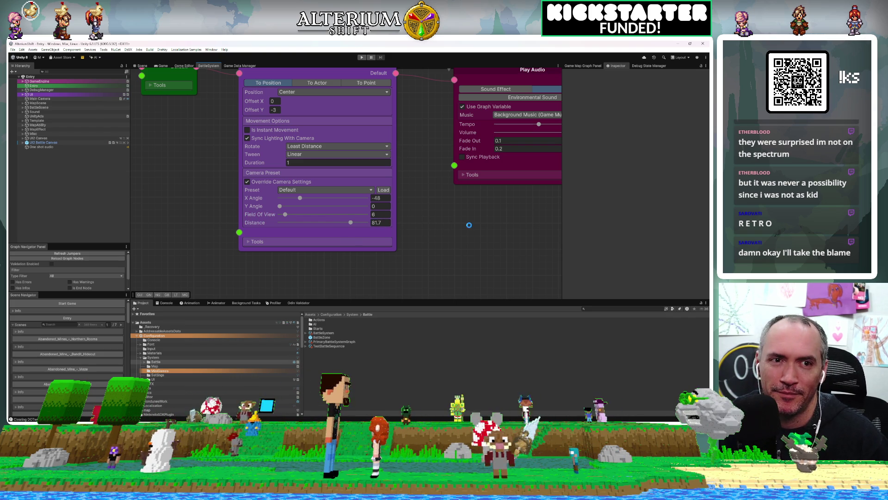
Save the BattleSystem graph and start play mode in the Game view.
key(ctrl+s)
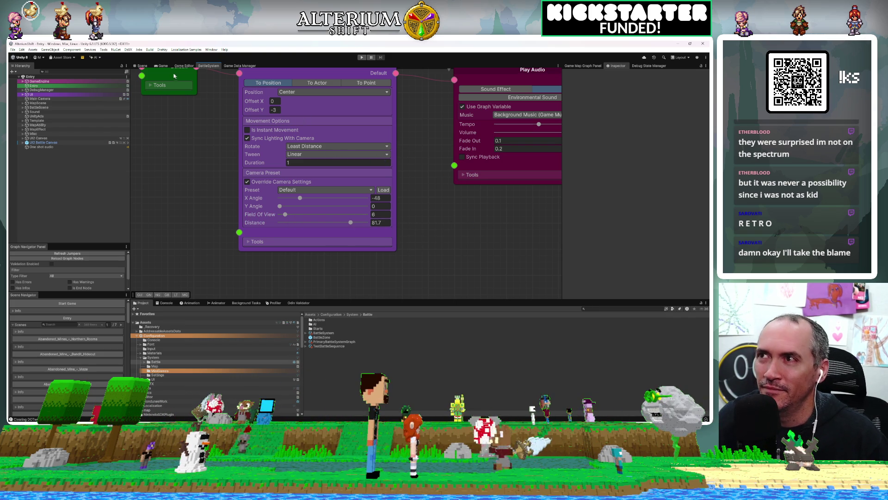
click(161, 66)
click(364, 59)
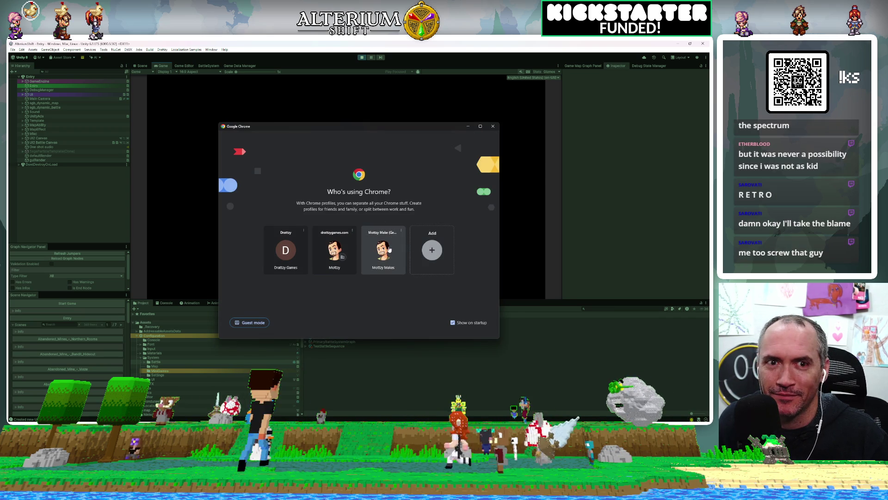
click(383, 250)
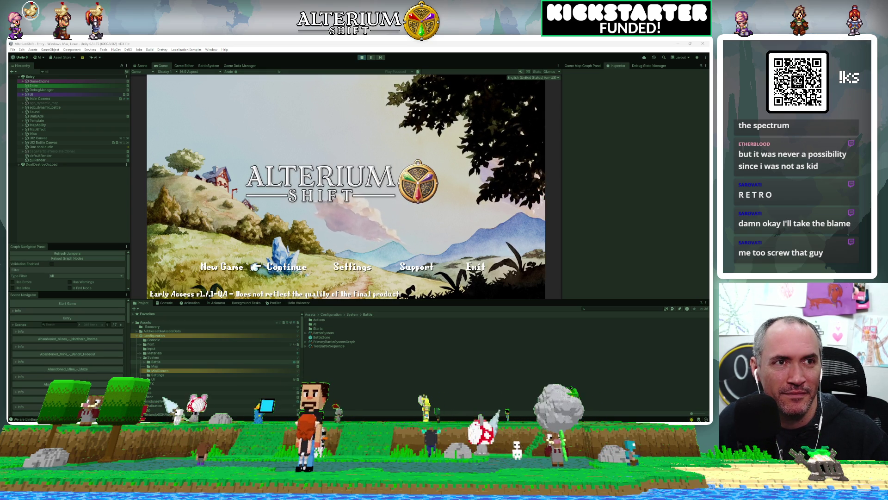
key(space)
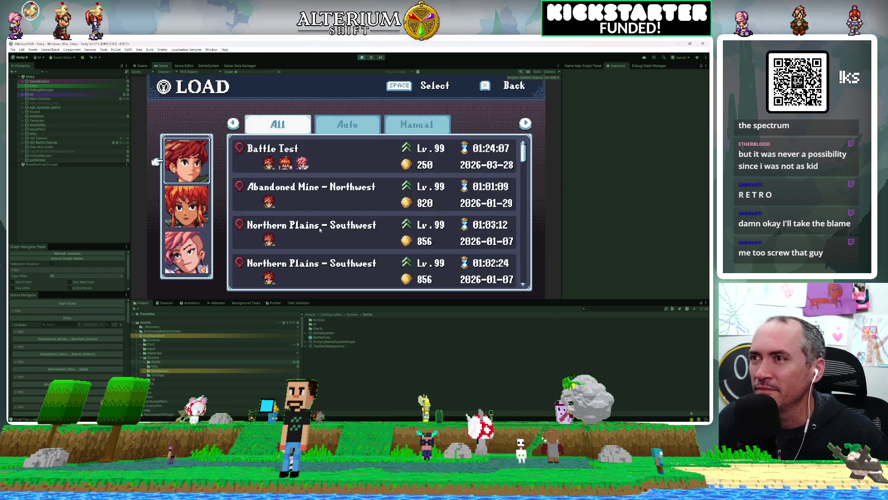
key(Down)
key(Down)
key(Down)
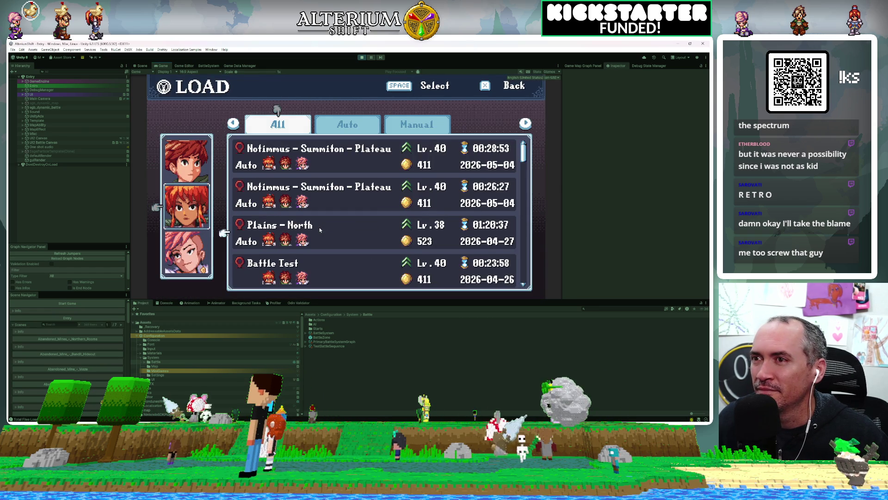
key(space)
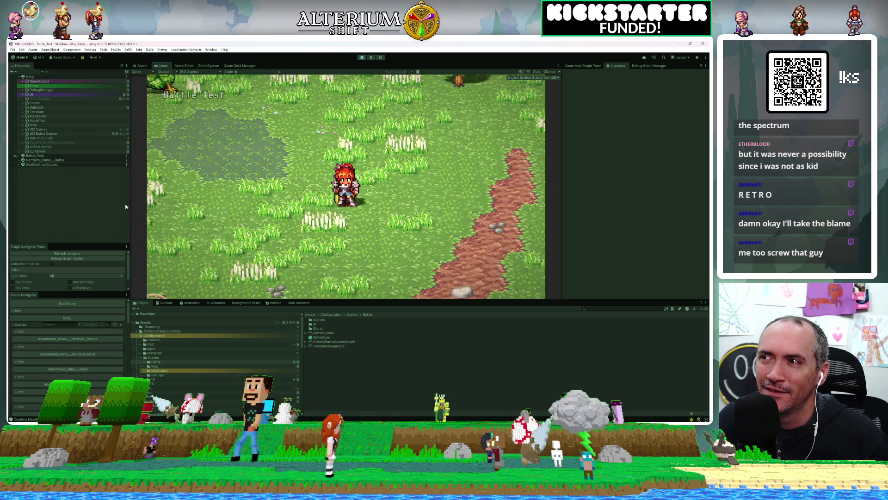
drag(130, 206, 98, 202)
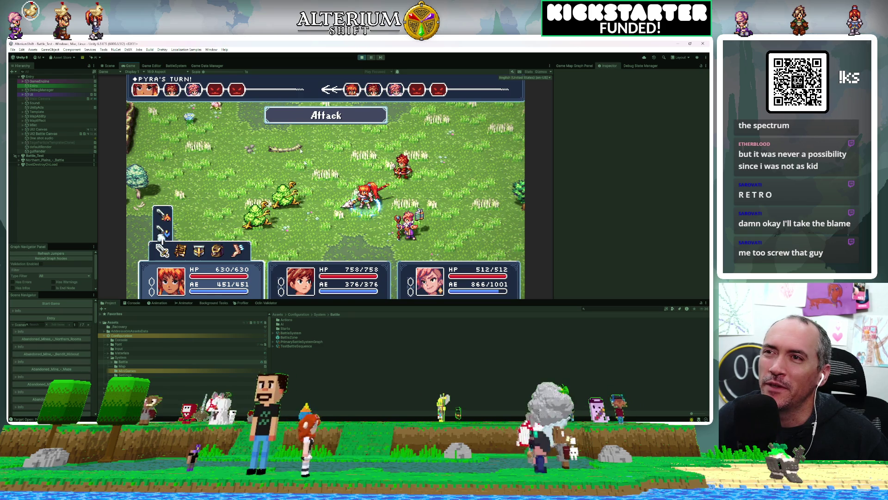
Set the camera node's Field Of View to 4 in BattleSystem, then return to the running battle.
click(172, 66)
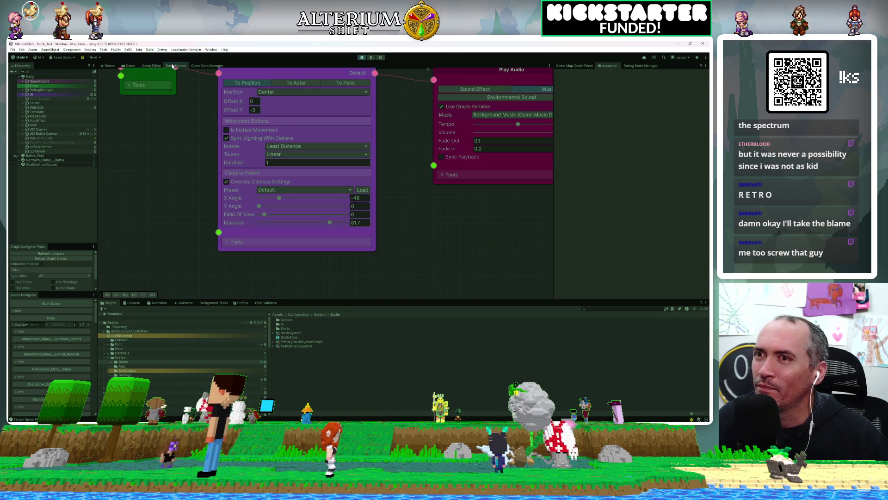
click(360, 214)
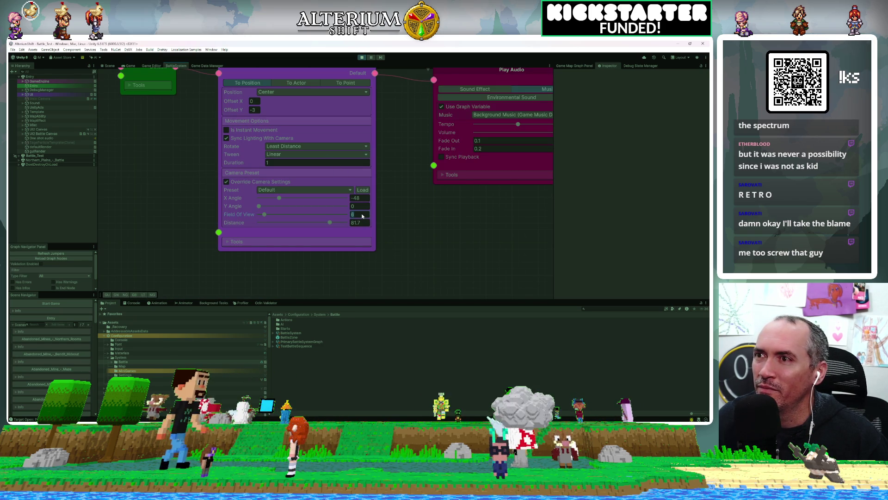
text(4)
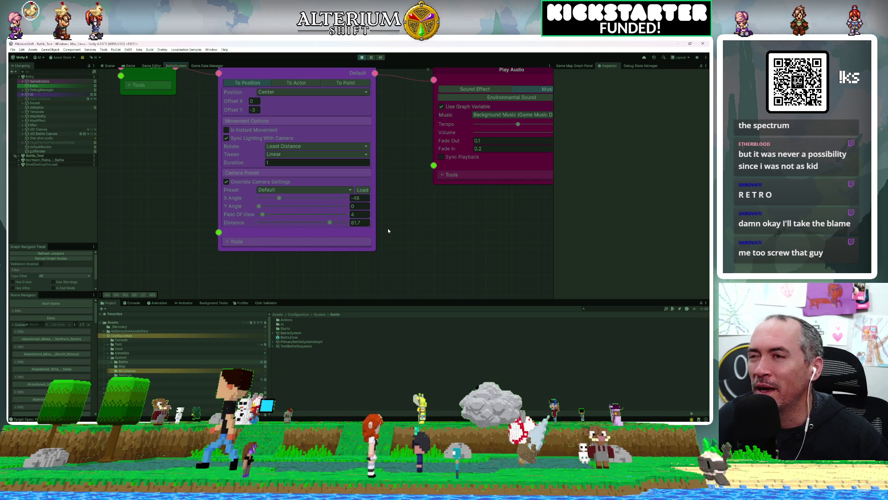
click(130, 65)
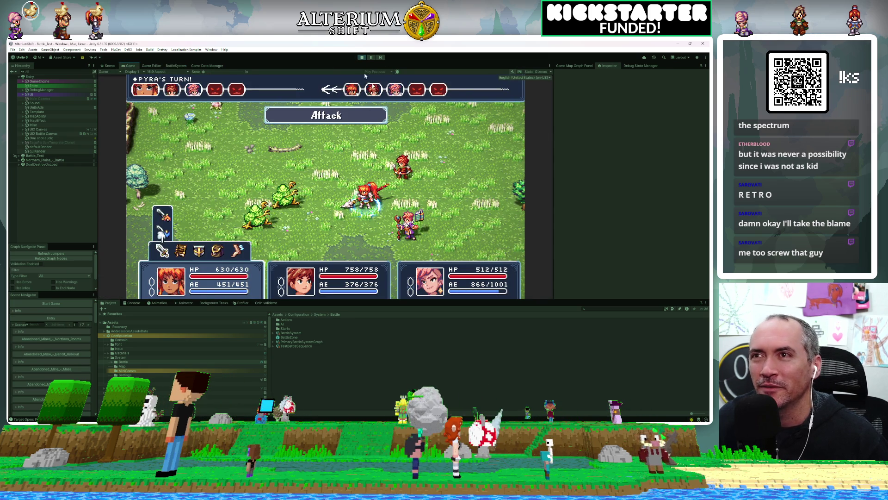
Stop play mode, check the Debug mode popup, and start play mode again.
click(363, 58)
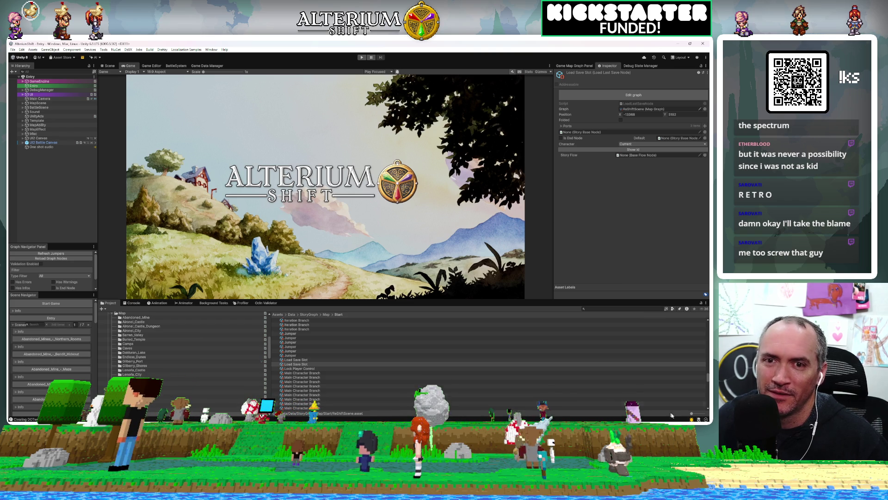
click(692, 419)
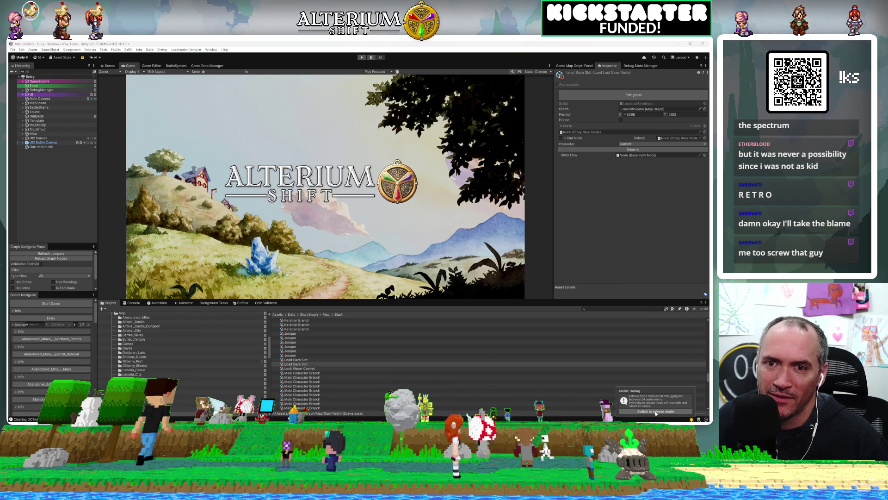
click(361, 58)
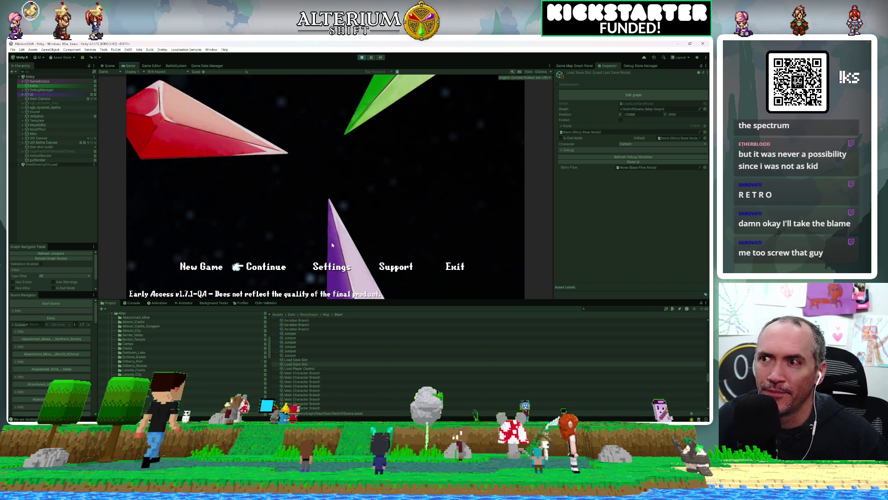
Choose Continue on the title screen and confirm the selected save slot.
key(space)
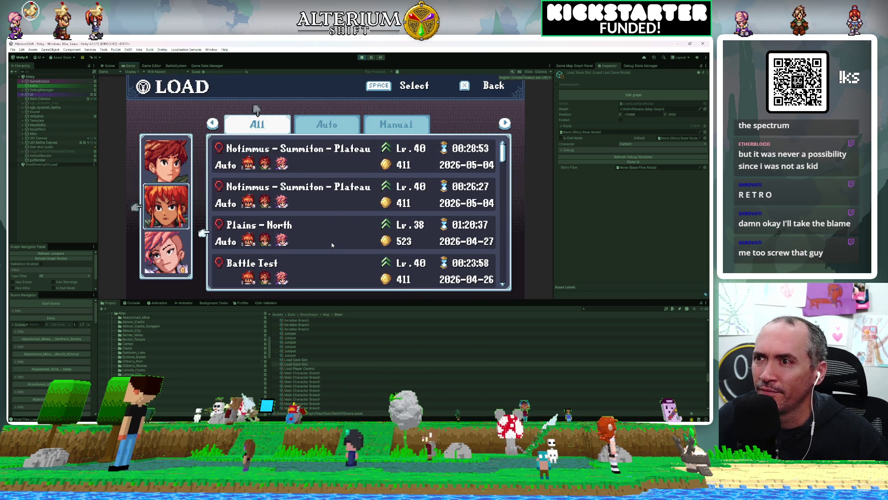
key(space)
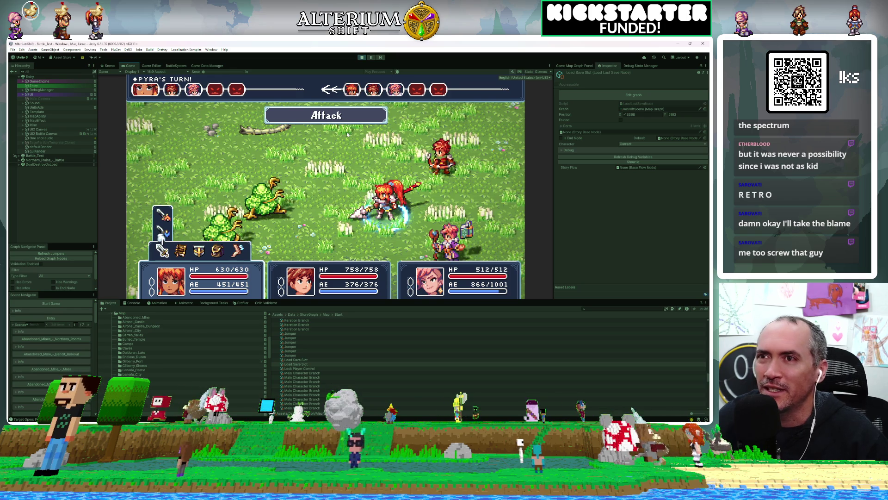
Have Pyra attack the upper bush monster.
key(Return)
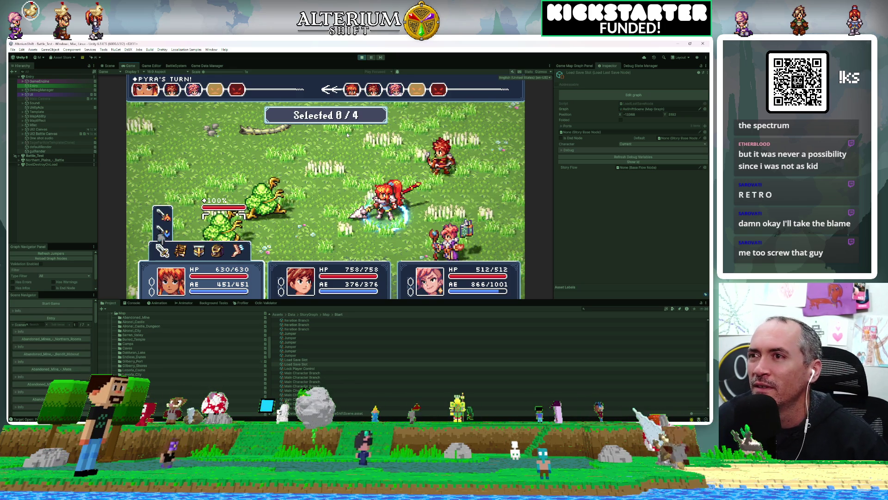
key(Up)
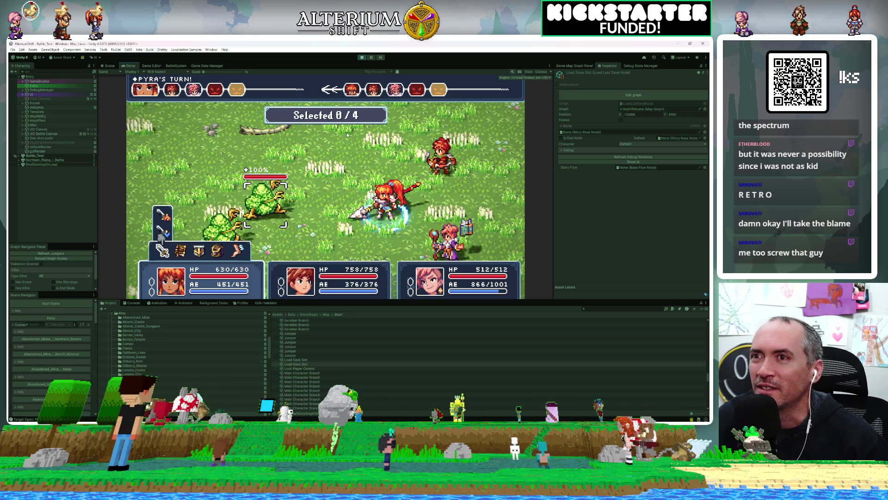
key(Return)
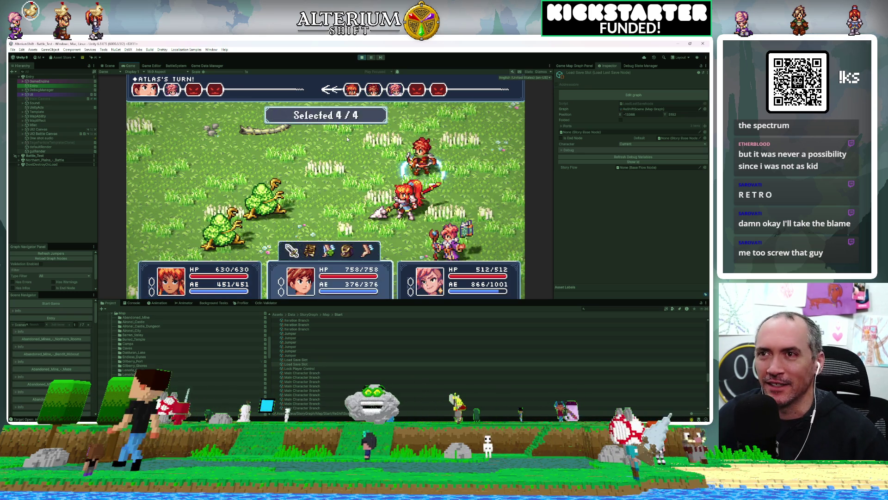
Have Atlas cast Volley on all enemies.
key(Right)
key(Return)
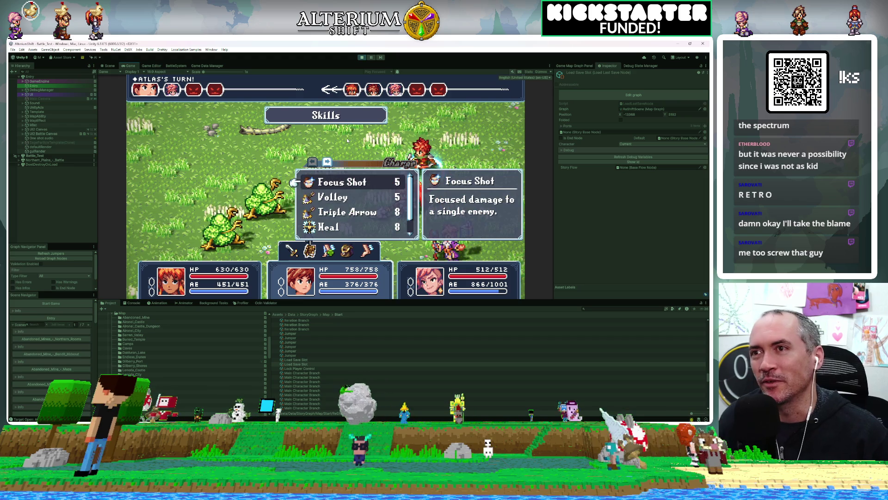
key(Down)
key(Down)
key(Up)
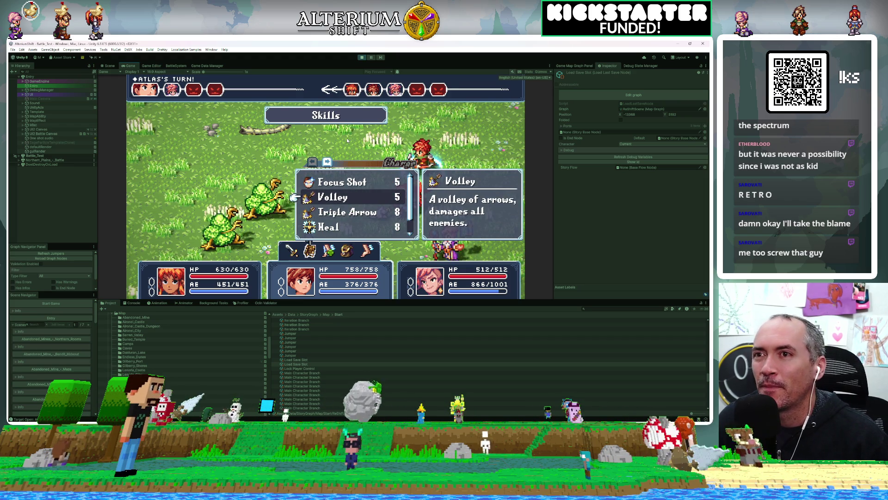
key(Return)
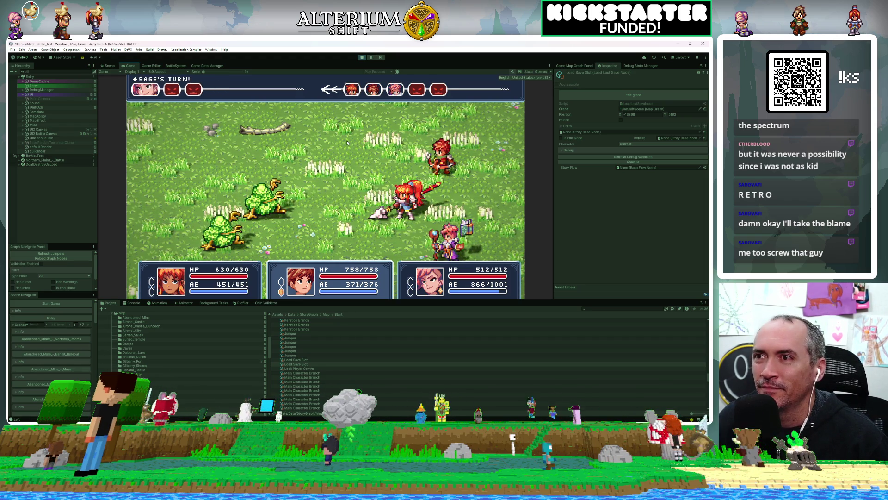
Have Sage cast Fire on an enemy.
key(Left)
key(Right)
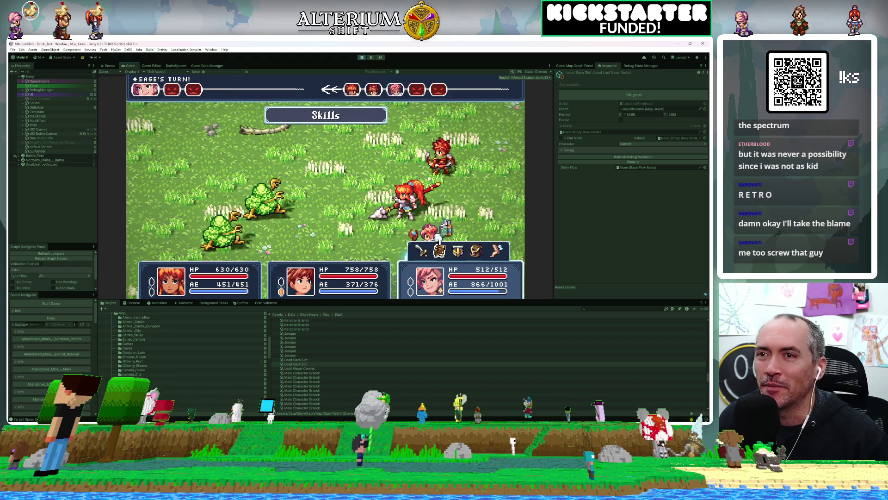
key(Return)
key(Down)
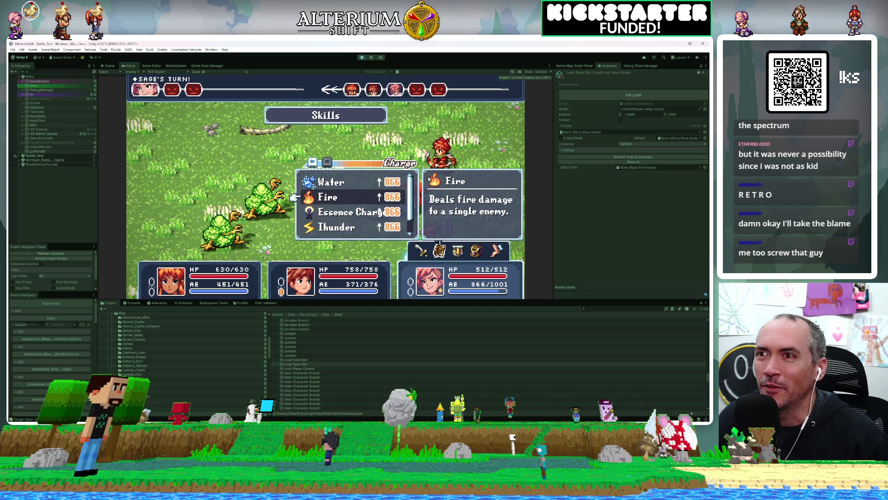
key(Return)
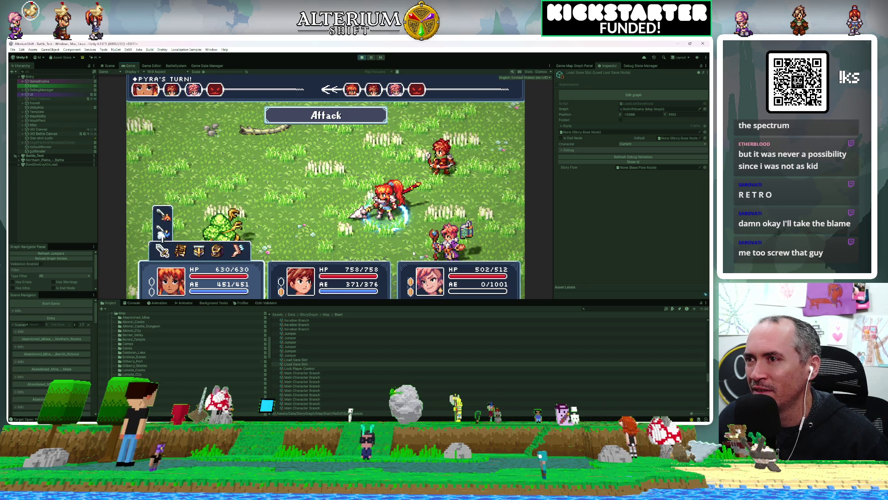
Have Pyra use a skill attack and Atlas cast Tornadic Winds.
key(Right)
key(Return)
key(Return)
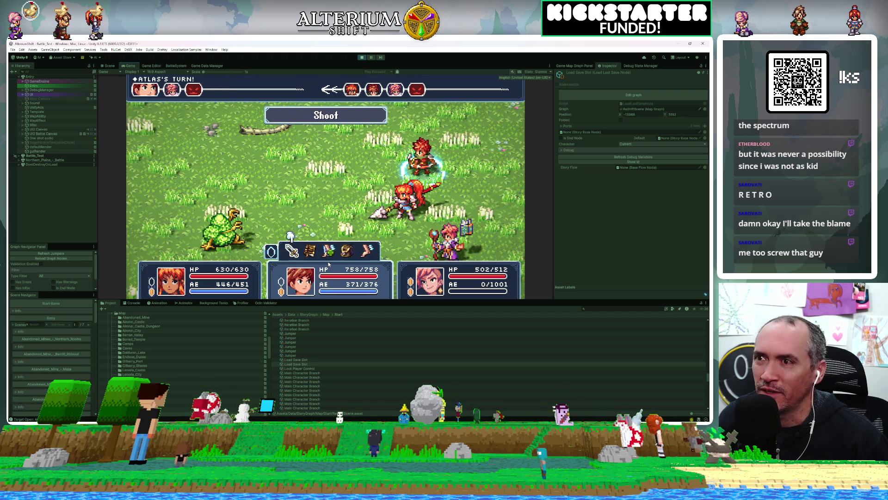
key(Return)
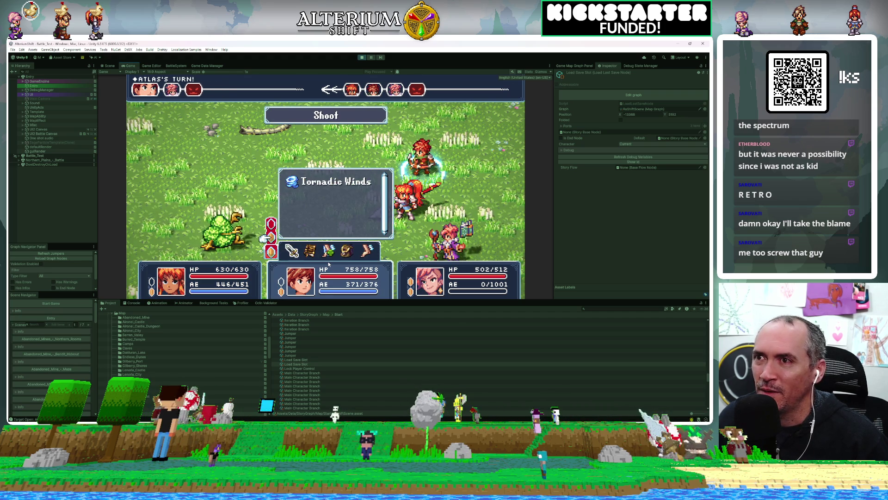
key(Return)
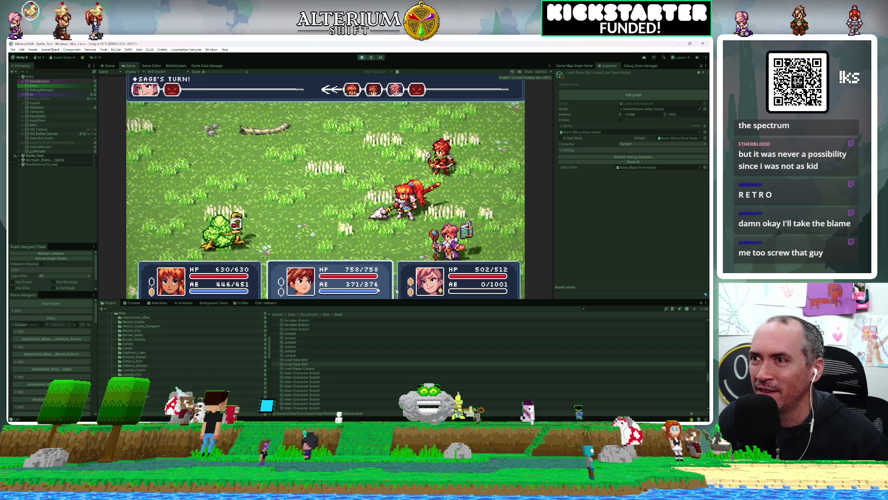
Have Sage cast the Noxious Brew poison cloud attack.
key(Return)
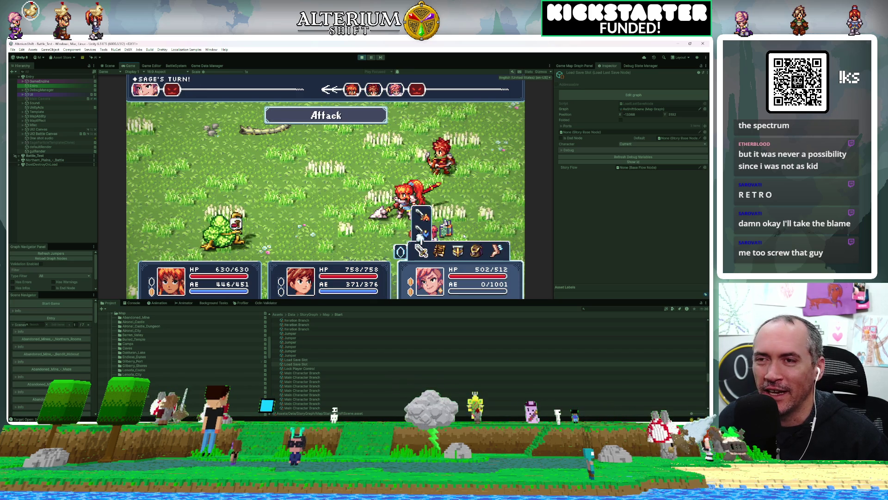
key(Return)
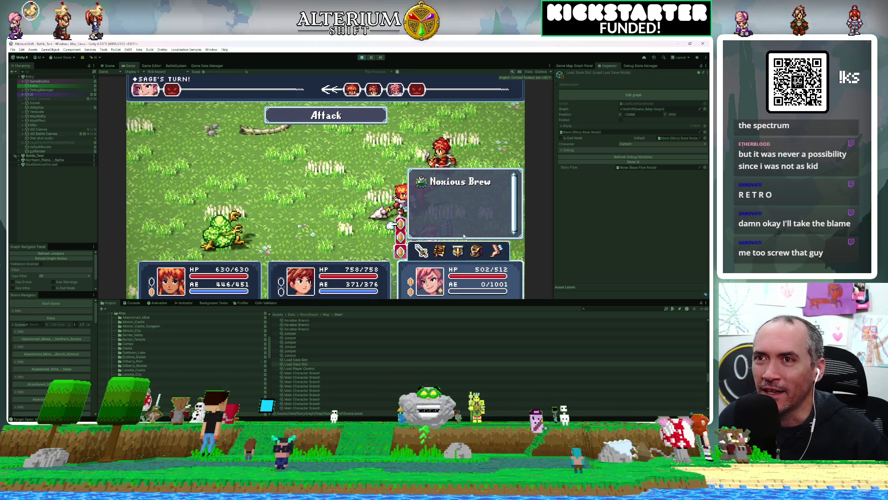
key(Escape)
key(Down)
key(Return)
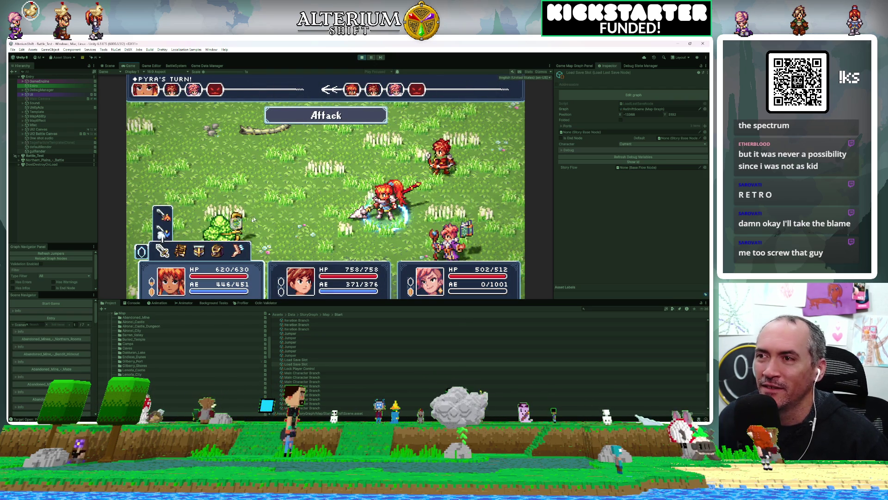
Have Pyra cast Fire Slash on the enemy.
key(Right)
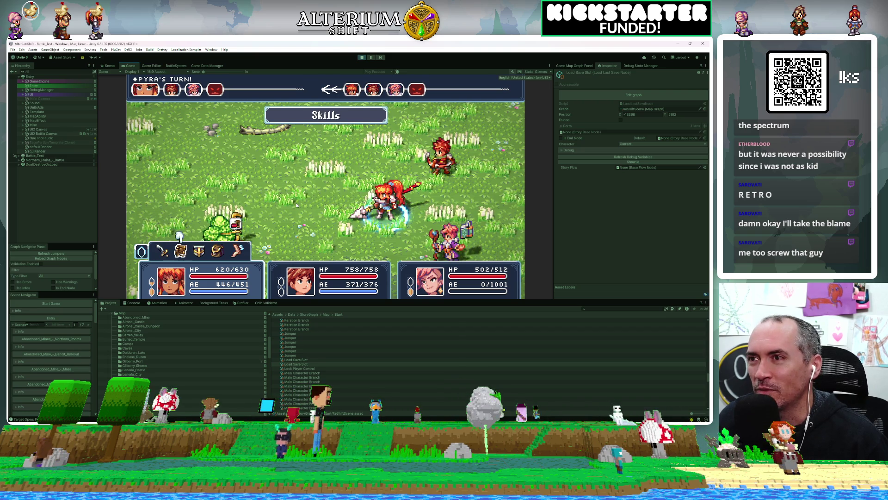
key(Return)
key(Down)
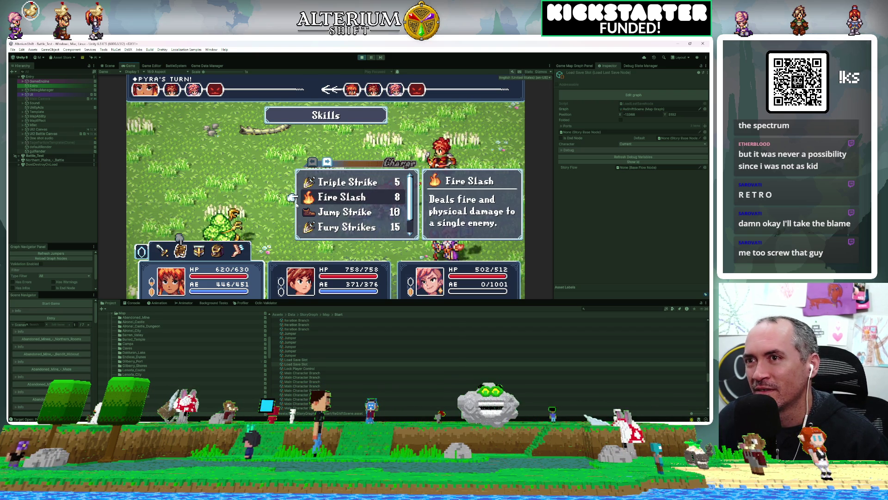
key(Return)
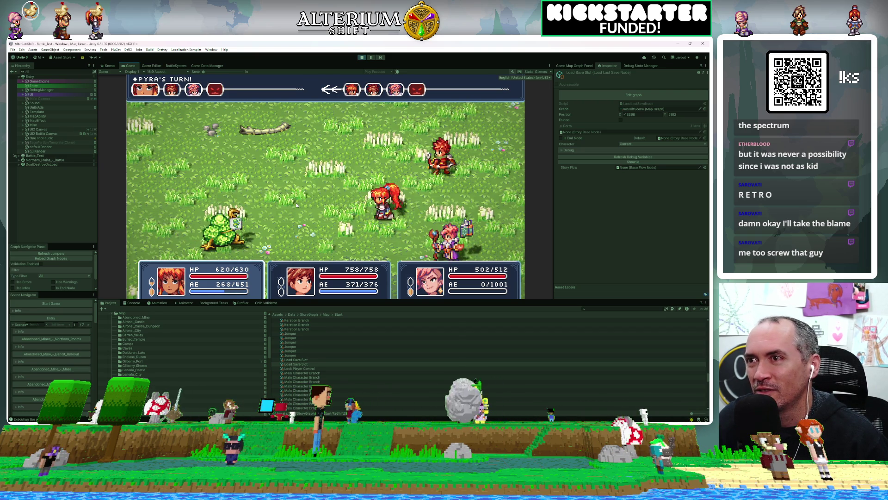